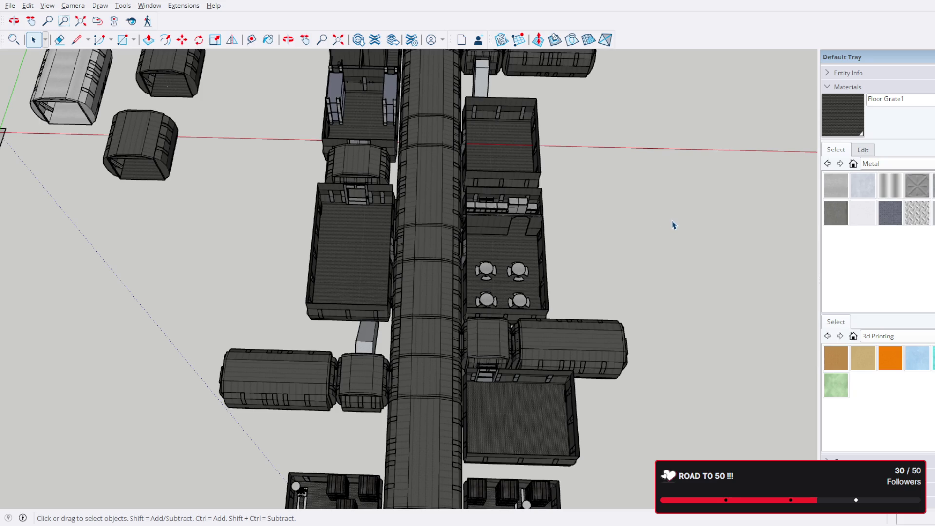
# Orbit around the station and in close on the capsule module and its room.
pyautogui.moveTo(672, 229); pyautogui.dragTo(438, 329, button='middle')
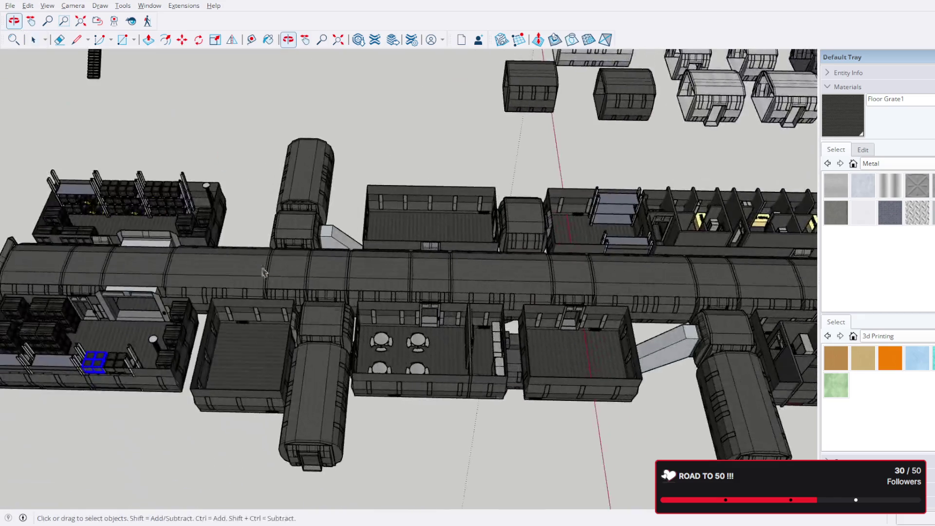
pyautogui.moveTo(438, 292)
pyautogui.mouseDown(button='middle')
pyautogui.moveTo(380, 263)
pyautogui.moveTo(421, 298)
pyautogui.mouseUp(button='middle')
pyautogui.moveTo(329, 357)
pyautogui.mouseDown(button='middle')
pyautogui.moveTo(358, 318)
pyautogui.moveTo(482, 318)
pyautogui.moveTo(562, 306)
pyautogui.mouseUp(button='middle')
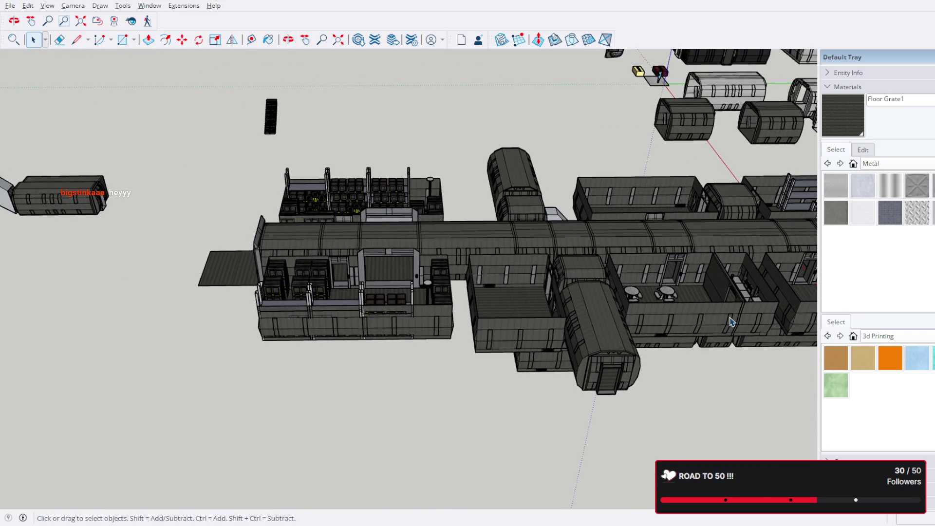
pyautogui.keyDown('shift'); pyautogui.moveTo(706, 336); pyautogui.dragTo(350, 292, button='middle'); pyautogui.keyUp('shift')
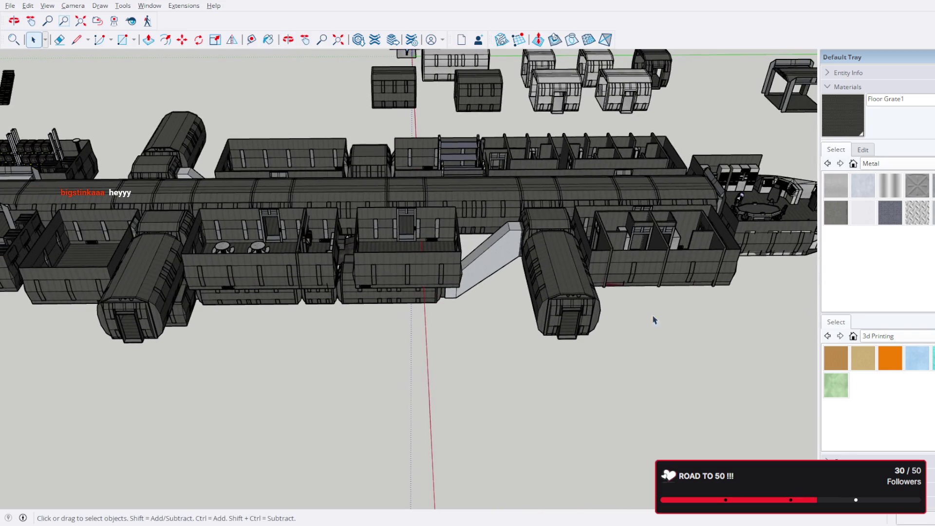
pyautogui.moveTo(628, 322); pyautogui.dragTo(688, 265, button='middle')
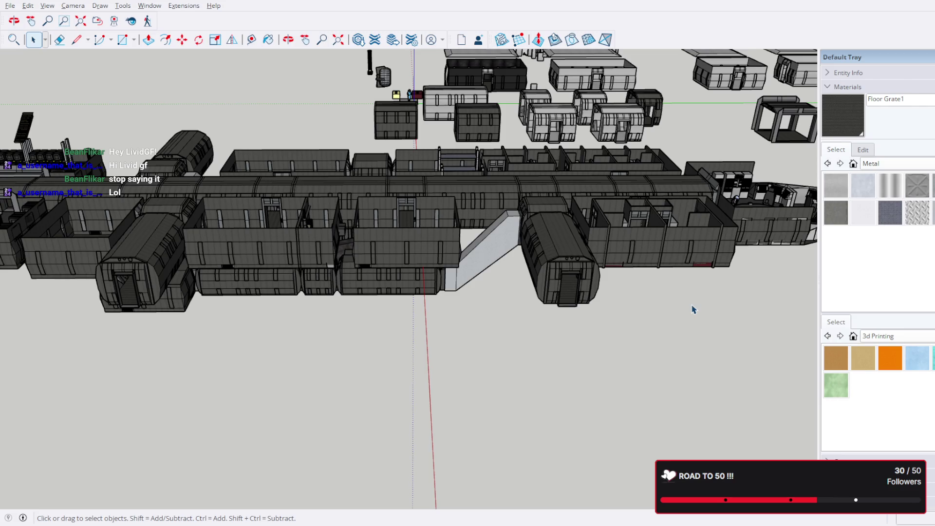
pyautogui.moveTo(594, 291)
pyautogui.mouseDown(button='middle')
pyautogui.moveTo(512, 248)
pyautogui.moveTo(532, 272)
pyautogui.moveTo(537, 76)
pyautogui.mouseUp(button='middle')
pyautogui.scroll(5, 512, 249)
pyautogui.moveTo(566, 197)
pyautogui.mouseDown(button='middle')
pyautogui.moveTo(584, 361)
pyautogui.moveTo(599, 200)
pyautogui.moveTo(450, 308)
pyautogui.mouseUp(button='middle')
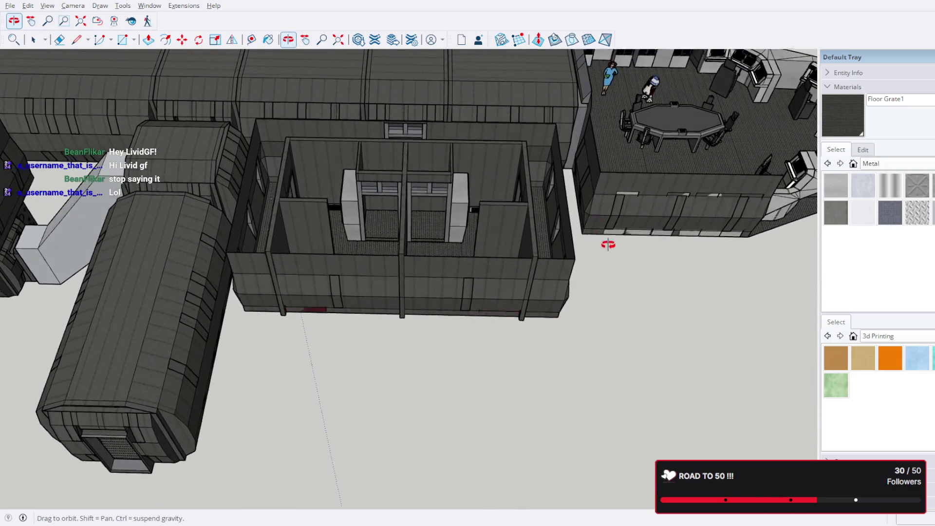
pyautogui.moveTo(596, 216); pyautogui.dragTo(626, 322, button='middle')
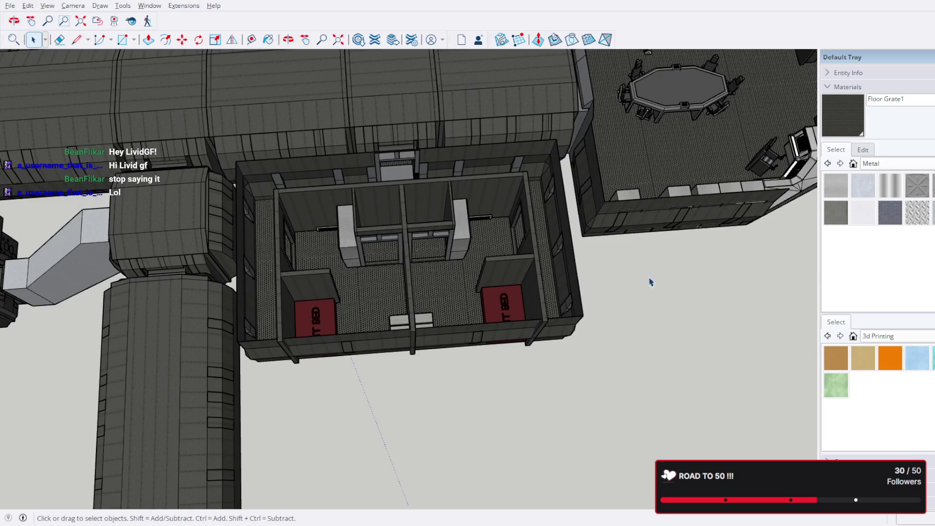
pyautogui.scroll(5, 644, 220)
# Tour the bridge, corridor and grated-floor room, then move the view to empty ground beside the loose props.
pyautogui.moveTo(511, 292)
pyautogui.mouseDown(button='middle')
pyautogui.moveTo(440, 235)
pyautogui.moveTo(497, 235)
pyautogui.mouseUp(button='middle')
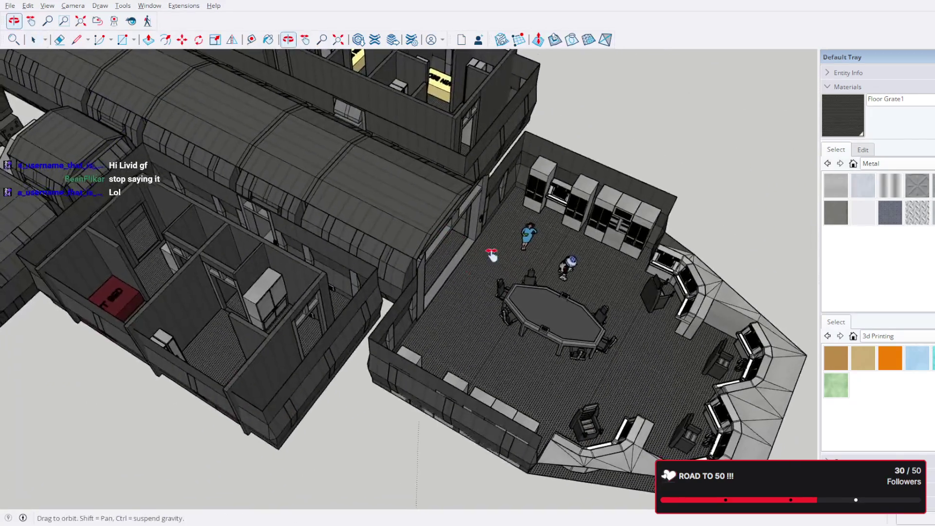
pyautogui.scroll(-3, 498, 235)
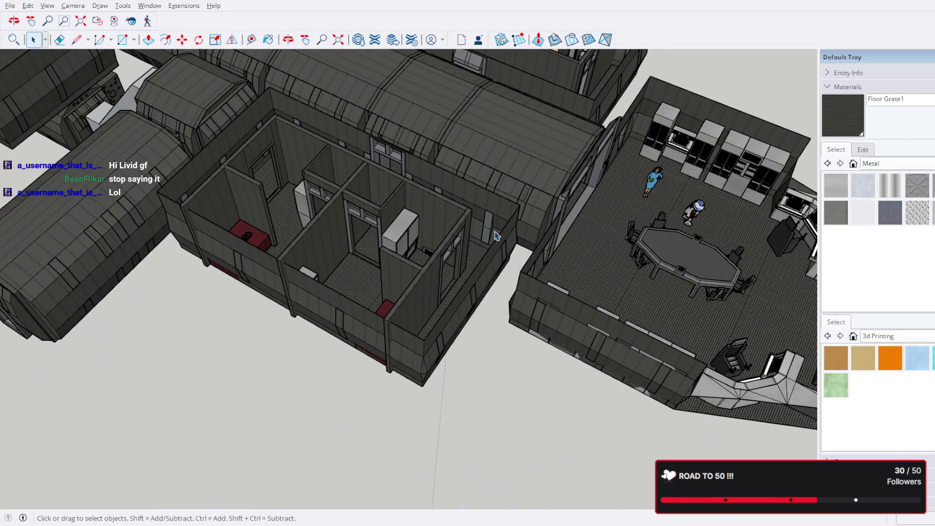
pyautogui.scroll(-3, 546, 255)
pyautogui.moveTo(467, 256)
pyautogui.mouseDown(button='middle')
pyautogui.moveTo(508, 462)
pyautogui.moveTo(477, 321)
pyautogui.moveTo(511, 219)
pyautogui.mouseUp(button='middle')
pyautogui.scroll(-3, 483, 351)
pyautogui.scroll(-2, 511, 220)
pyautogui.scroll(8, 576, 307)
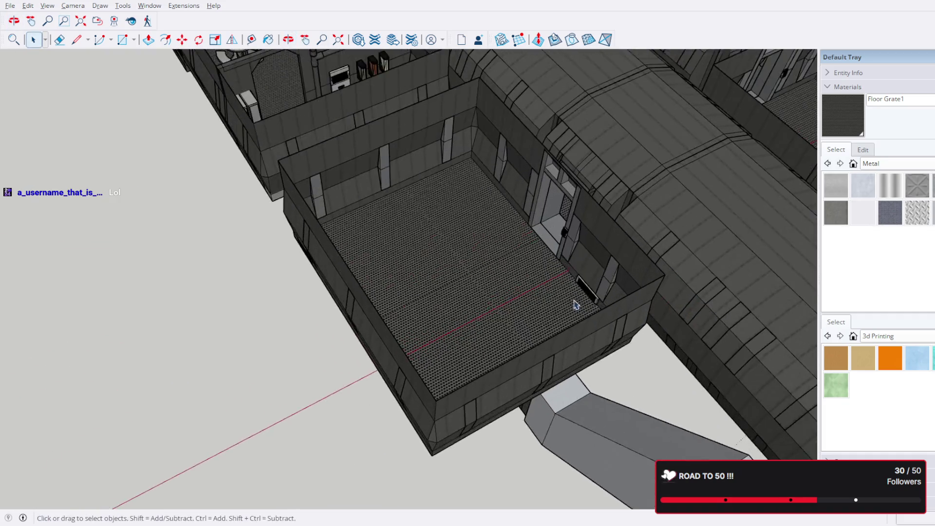
pyautogui.scroll(4, 576, 307)
pyautogui.moveTo(446, 289)
pyautogui.mouseDown(button='middle')
pyautogui.moveTo(511, 219)
pyautogui.moveTo(744, 310)
pyautogui.mouseUp(button='middle')
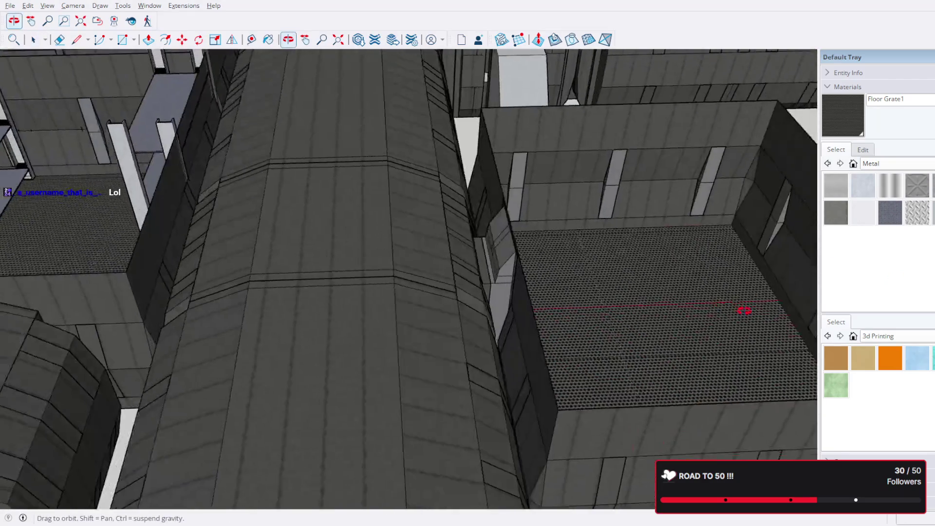
pyautogui.scroll(-8, 723, 380)
pyautogui.moveTo(512, 277); pyautogui.dragTo(444, 289, button='middle')
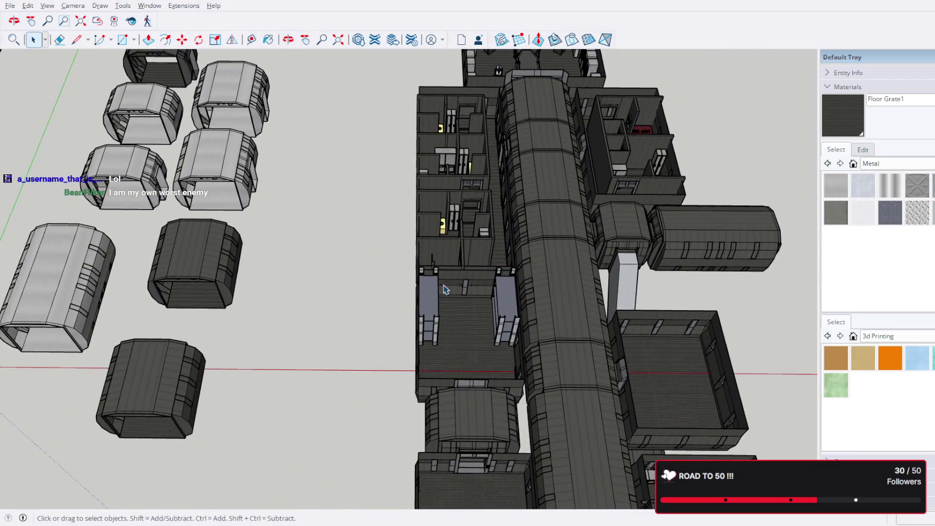
pyautogui.scroll(4, 445, 289)
pyautogui.keyDown('shift'); pyautogui.moveTo(365, 278); pyautogui.dragTo(657, 278, button='middle'); pyautogui.keyUp('shift')
pyautogui.moveTo(511, 292)
pyautogui.keyDown('shift'); pyautogui.mouseDown(button='middle')
pyautogui.moveTo(588, 338)
pyautogui.moveTo(438, 277)
pyautogui.moveTo(292, 257)
pyautogui.mouseUp(button='middle'); pyautogui.keyUp('shift')
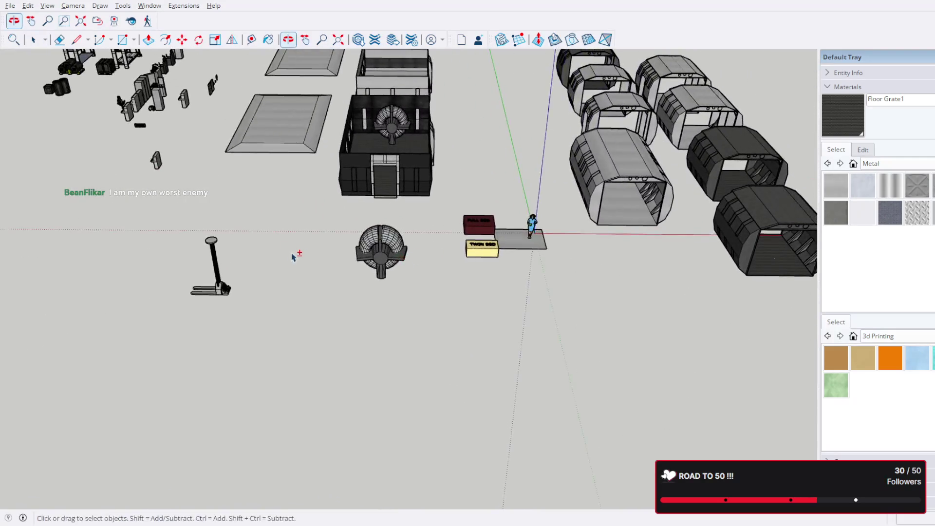
pyautogui.scroll(4, 292, 258)
pyautogui.scroll(3, 300, 160)
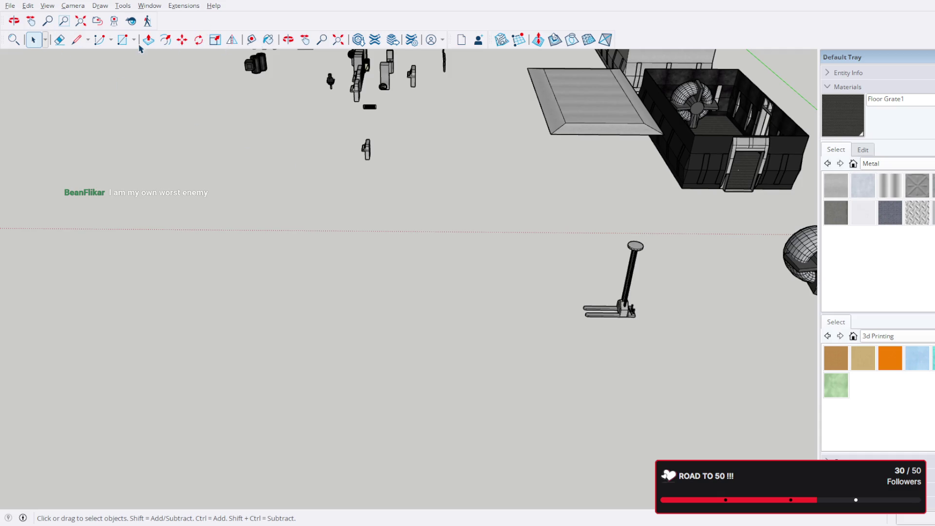
pyautogui.press('c')
pyautogui.click(123, 40)
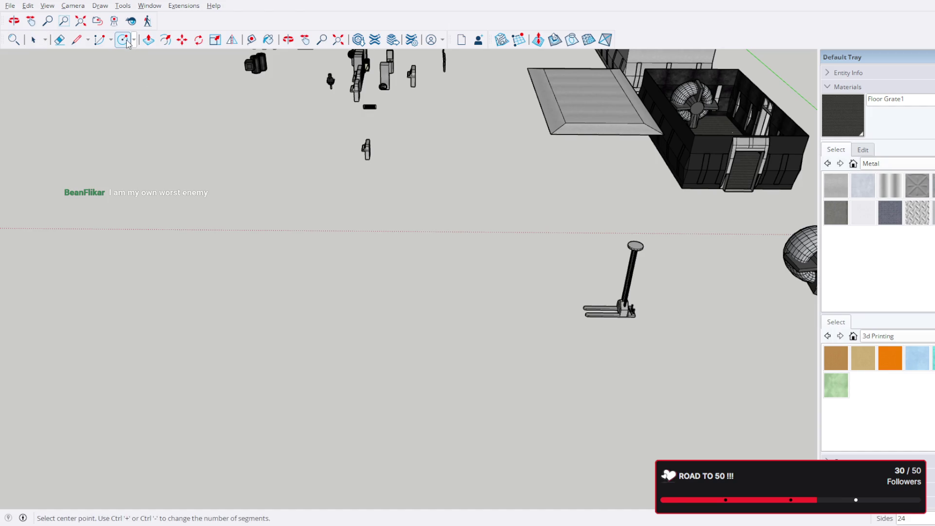
# Draw a 2-foot-radius circle on the open ground, redoing a first attempt.
pyautogui.click(136, 41)
pyautogui.click(347, 315)
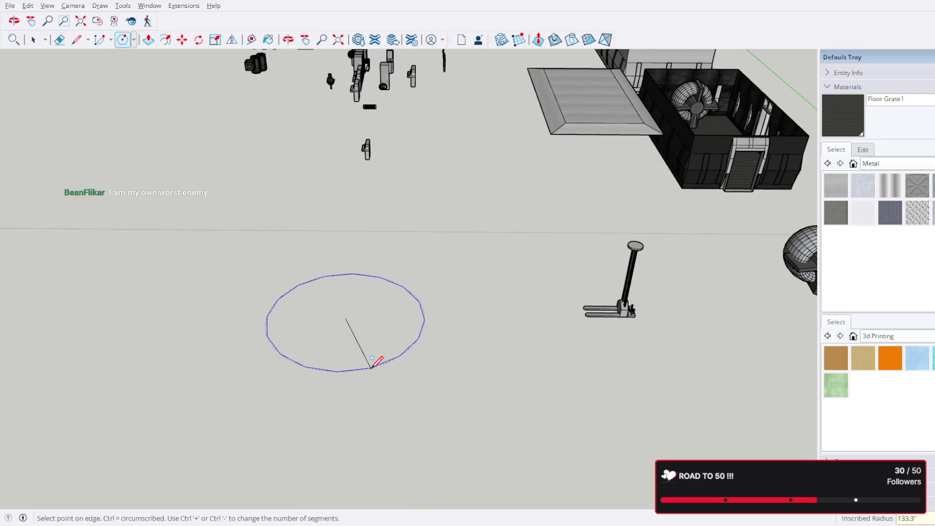
pyautogui.write('3')
pyautogui.press('Return')
pyautogui.scroll(-3, 395, 311)
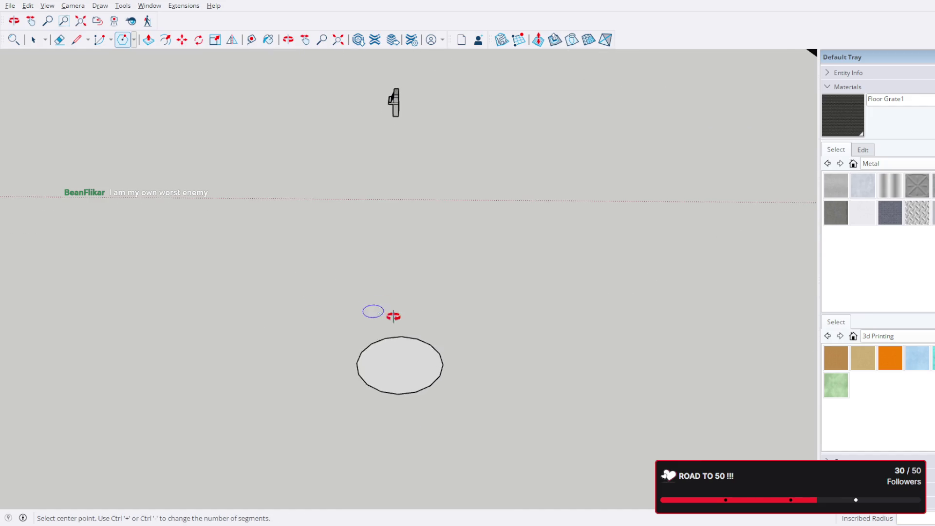
pyautogui.scroll(-5, 395, 310)
pyautogui.scroll(5, 409, 292)
pyautogui.moveTo(424, 344); pyautogui.dragTo(456, 264, button='middle')
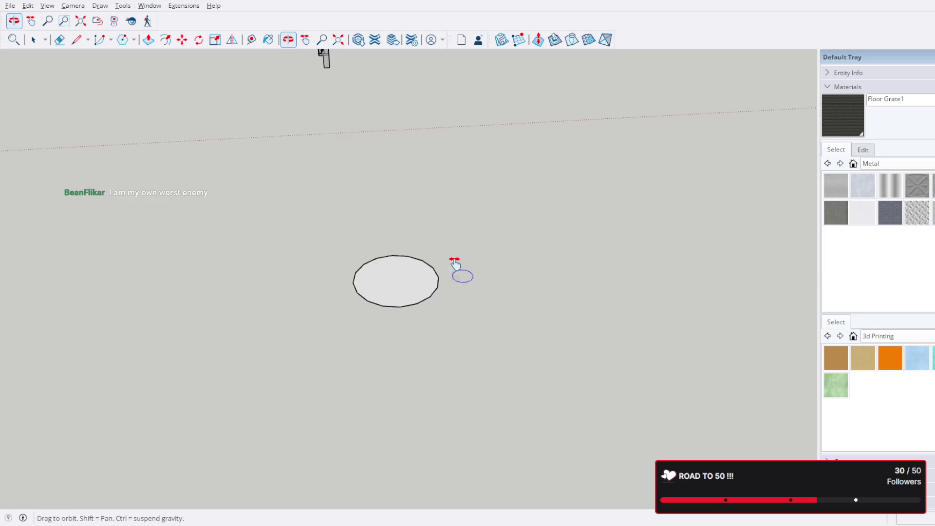
pyautogui.hotkey('ctrl', 'z')
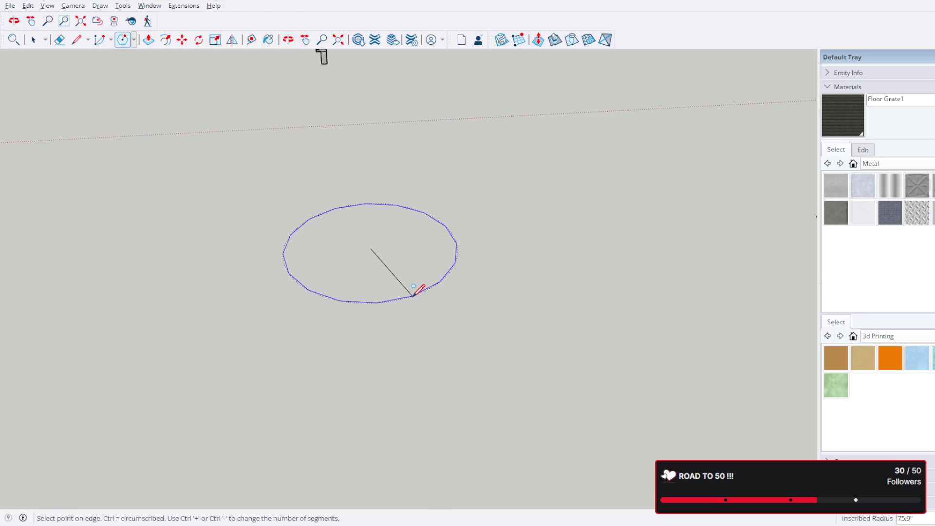
pyautogui.press('Return')
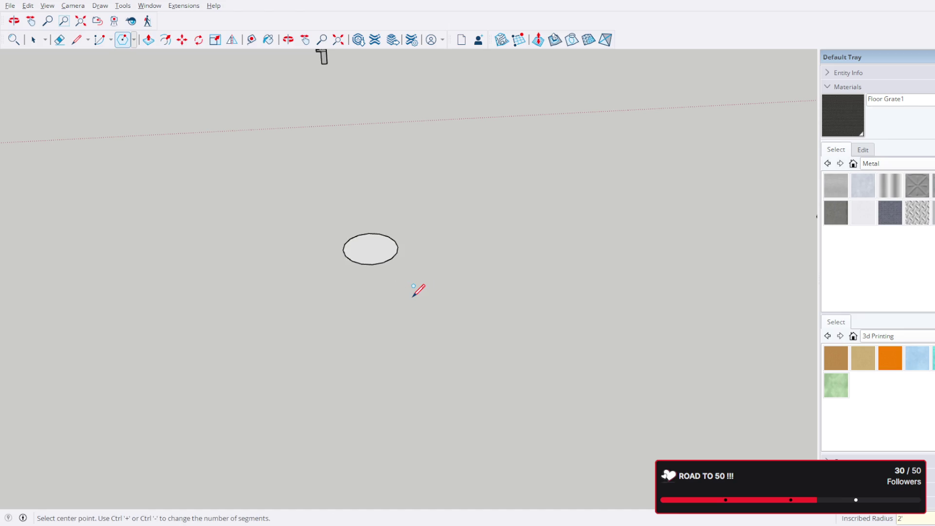
pyautogui.scroll(2, 406, 234)
# Start pulling the circle face up into a cylinder with Push/Pull.
pyautogui.click(148, 40)
pyautogui.click(355, 265)
pyautogui.write('6')
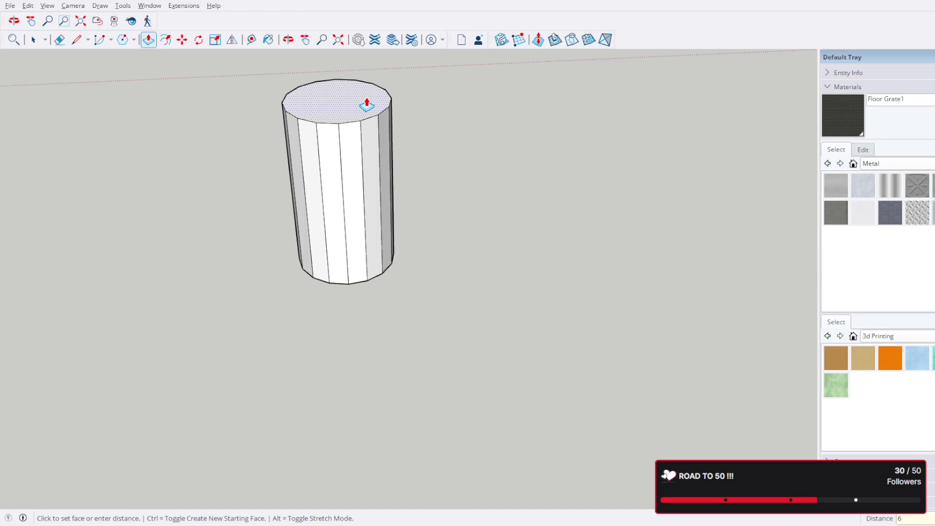
# Set the cylinder height to a typed 6 feet (72 inches) and centre the view on it.
pyautogui.press('Return')
pyautogui.moveTo(343, 175)
pyautogui.mouseDown(button='middle')
pyautogui.moveTo(688, 168)
pyautogui.moveTo(416, 286)
pyautogui.mouseUp(button='middle')
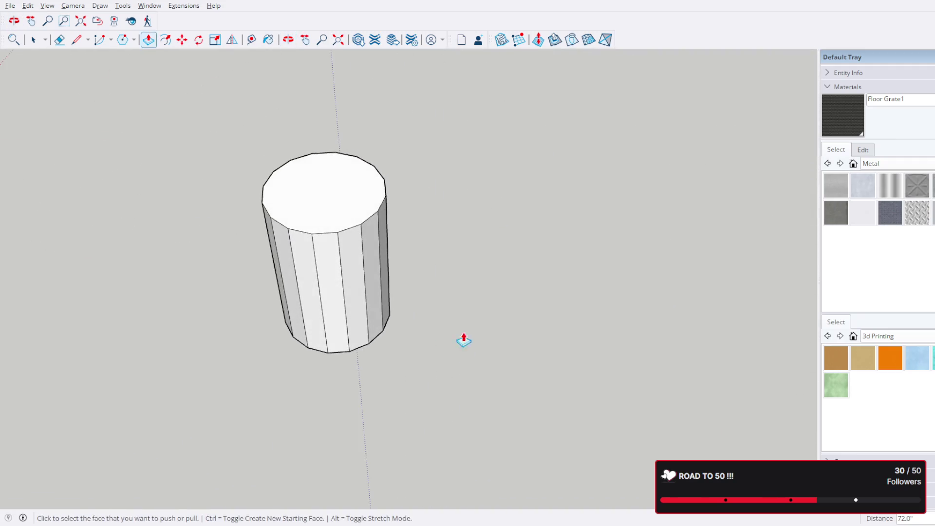
pyautogui.keyDown('shift'); pyautogui.moveTo(467, 352); pyautogui.dragTo(511, 264, button='middle'); pyautogui.keyUp('shift')
pyautogui.press('space')
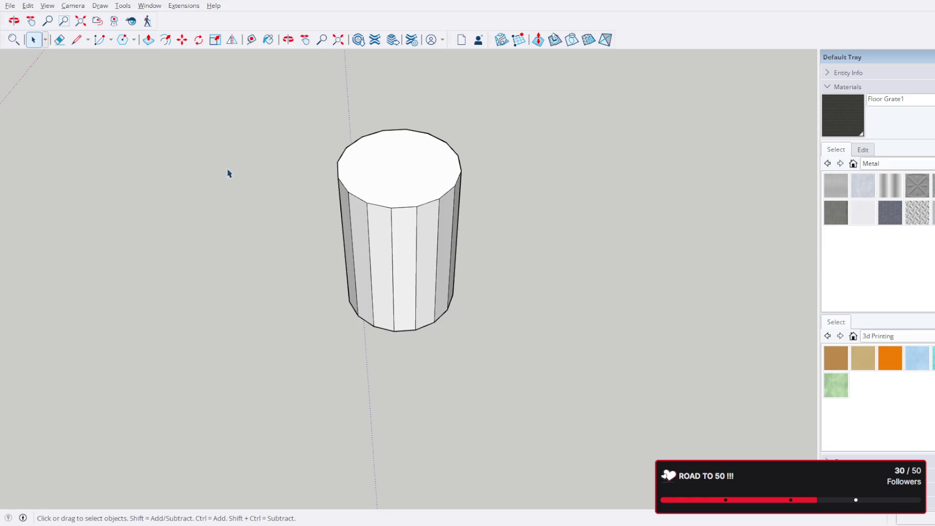
# Delete the cylinder's left side faces, remaining side faces and top face.
pyautogui.moveTo(278, 104); pyautogui.dragTo(376, 391)
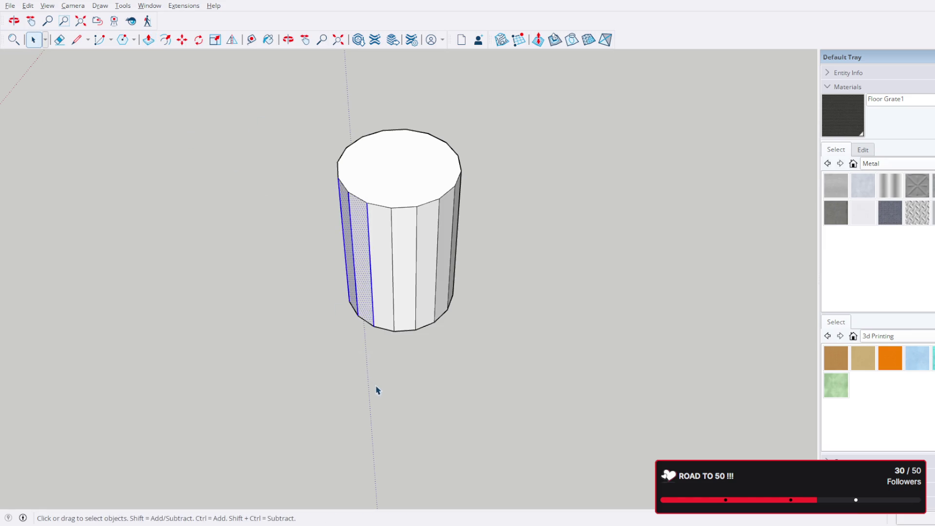
pyautogui.press('Delete')
pyautogui.moveTo(356, 282); pyautogui.dragTo(351, 251)
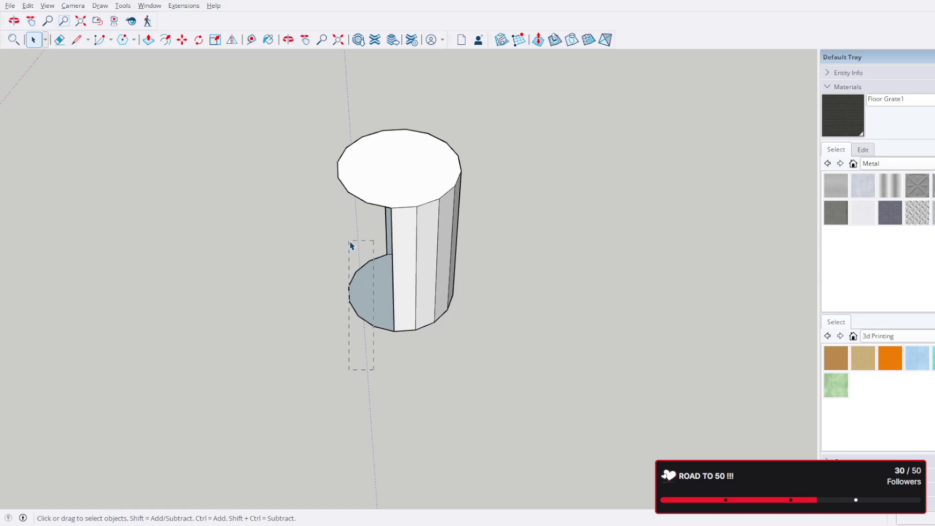
pyautogui.press('Delete')
pyautogui.moveTo(332, 115); pyautogui.dragTo(366, 212)
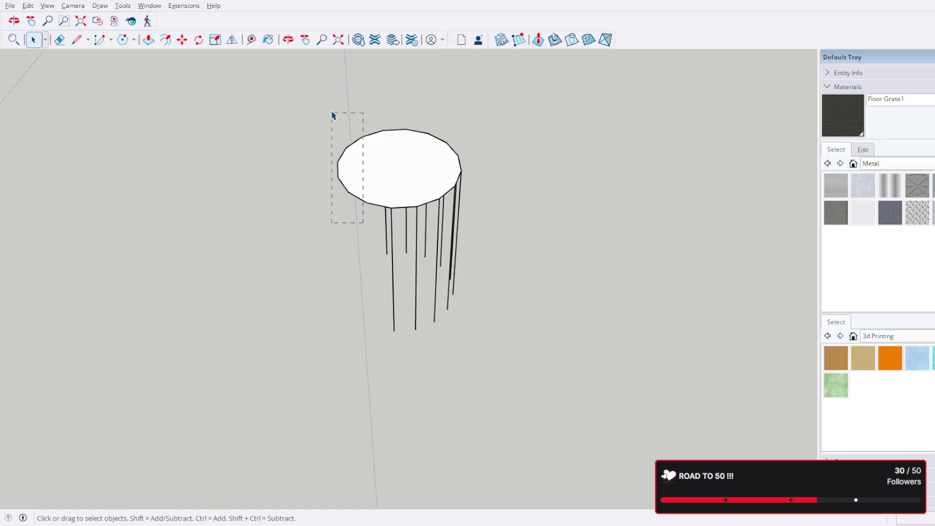
pyautogui.press('Delete')
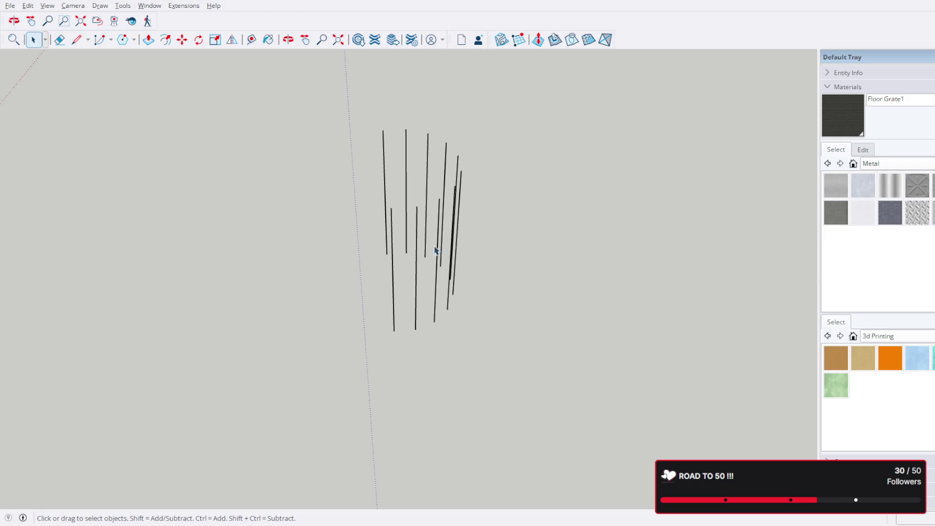
# Inspect the leftover edges and undo the extra deletion to restore the needed faces.
pyautogui.moveTo(399, 250); pyautogui.dragTo(408, 226, button='middle')
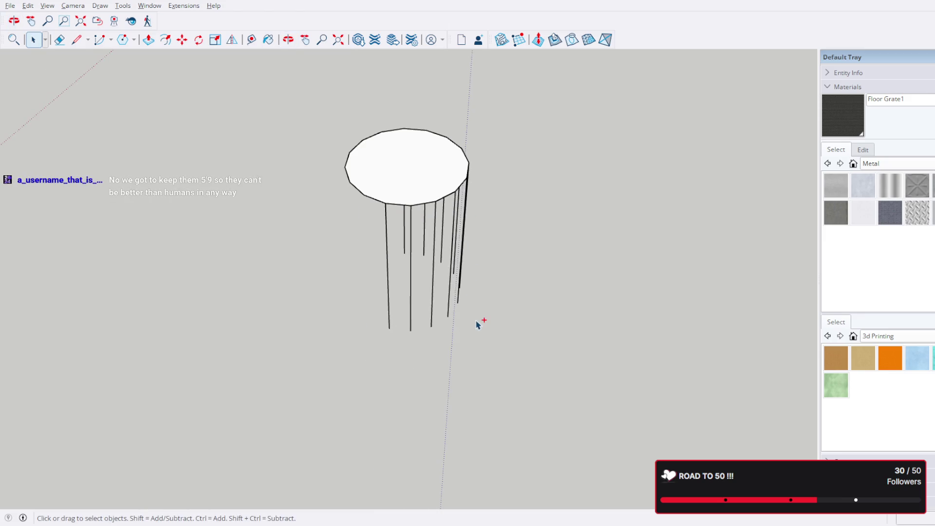
pyautogui.hotkey('ctrl', 'z')
pyautogui.moveTo(424, 307); pyautogui.dragTo(491, 336, button='middle')
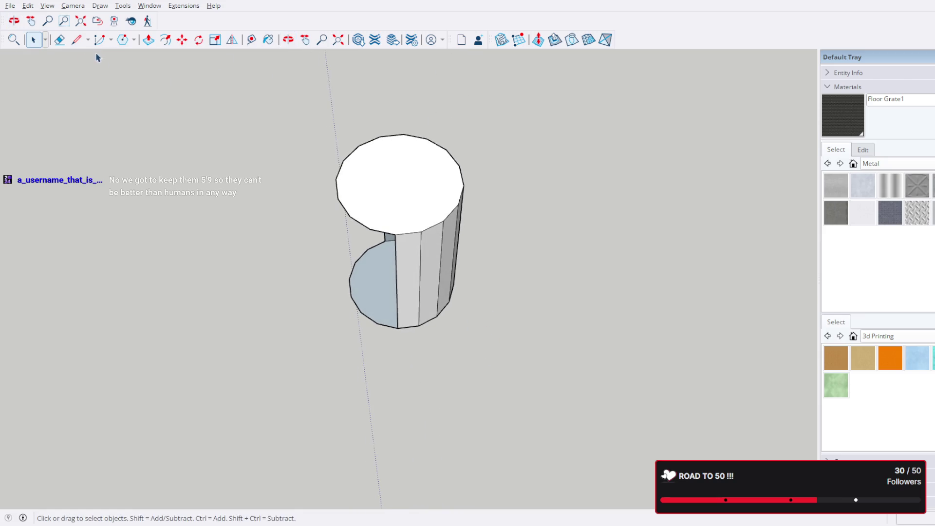
pyautogui.click(77, 39)
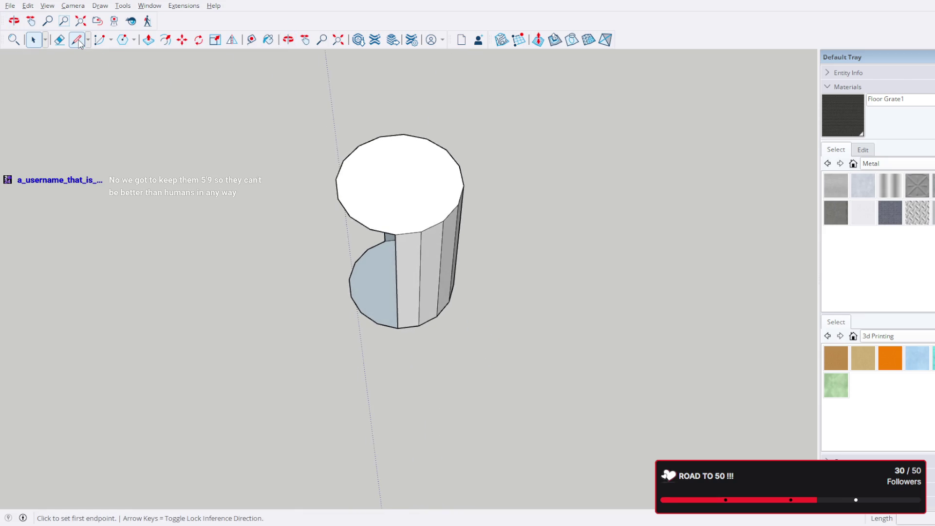
# Draw a line rim to rim across the cylinder's top face, splitting it in two.
pyautogui.moveTo(404, 132); pyautogui.dragTo(394, 135, button='middle')
pyautogui.click(392, 134)
pyautogui.click(392, 231)
pyautogui.moveTo(431, 282); pyautogui.dragTo(409, 278, button='middle')
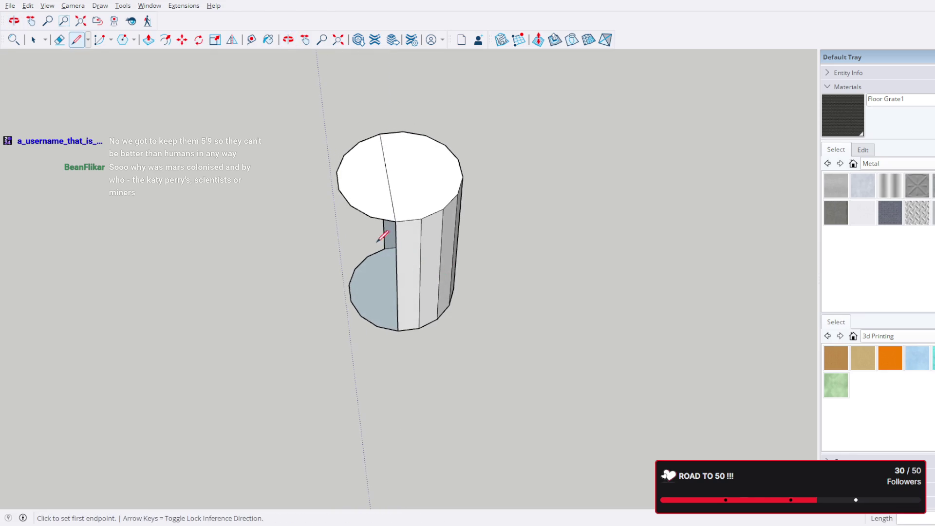
# Draw a full-height vertical edge down the cylinder's cut side.
pyautogui.click(392, 245)
pyautogui.click(402, 322)
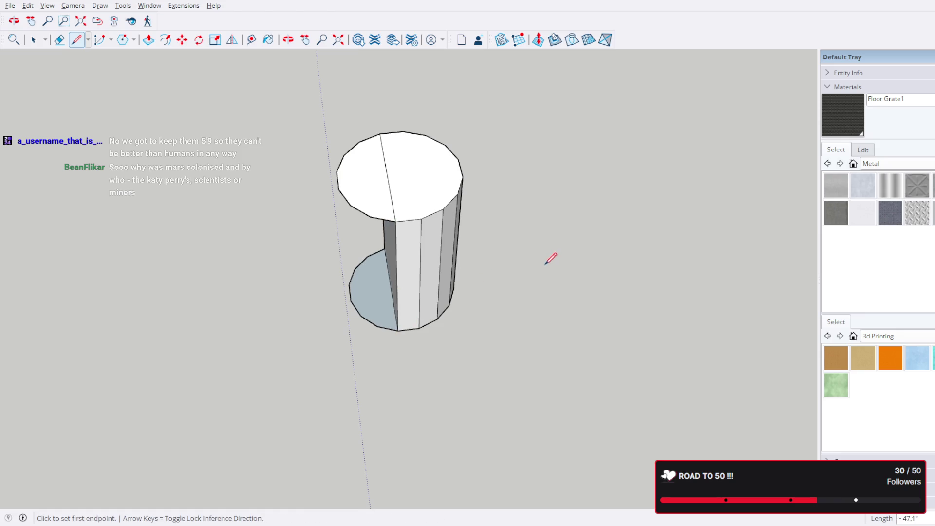
pyautogui.moveTo(553, 259); pyautogui.dragTo(479, 193, button='middle')
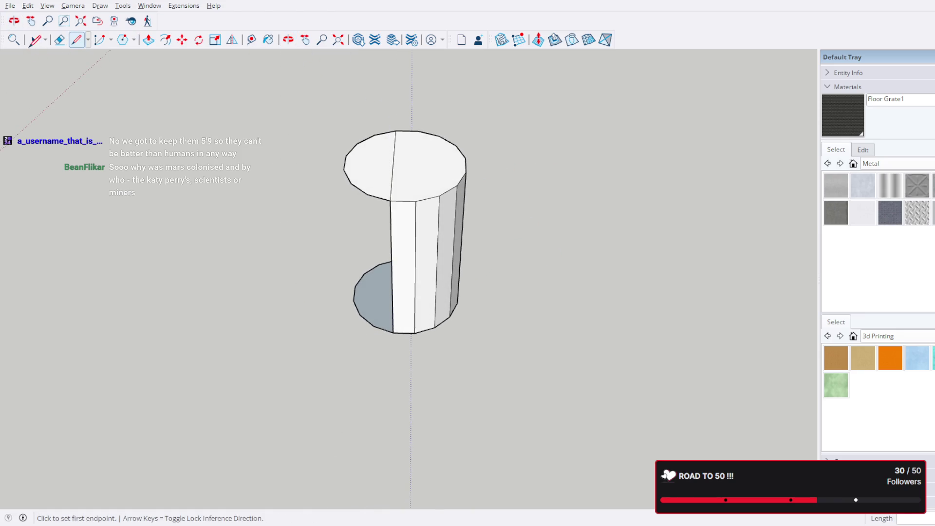
pyautogui.click(33, 39)
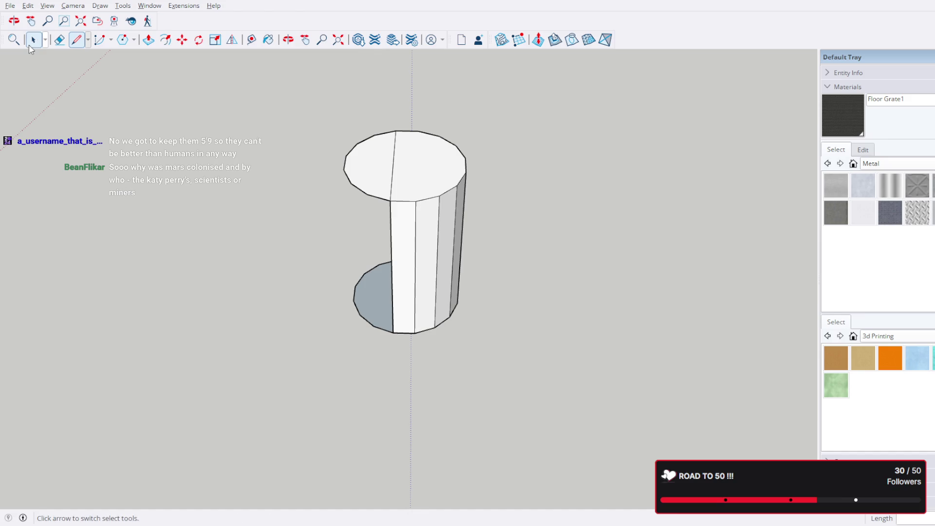
# Delete the bottom half-circle face and the left half of the top, leaving a half-cylinder shell.
pyautogui.moveTo(281, 227)
pyautogui.mouseDown(button='middle')
pyautogui.moveTo(272, 247)
pyautogui.moveTo(334, 282)
pyautogui.mouseUp(button='middle')
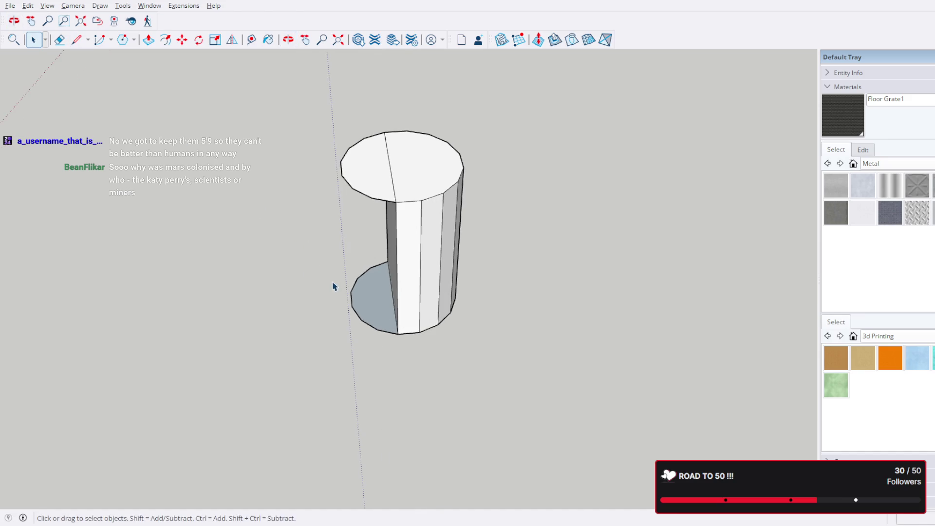
pyautogui.moveTo(333, 247); pyautogui.dragTo(380, 358)
pyautogui.click(342, 268)
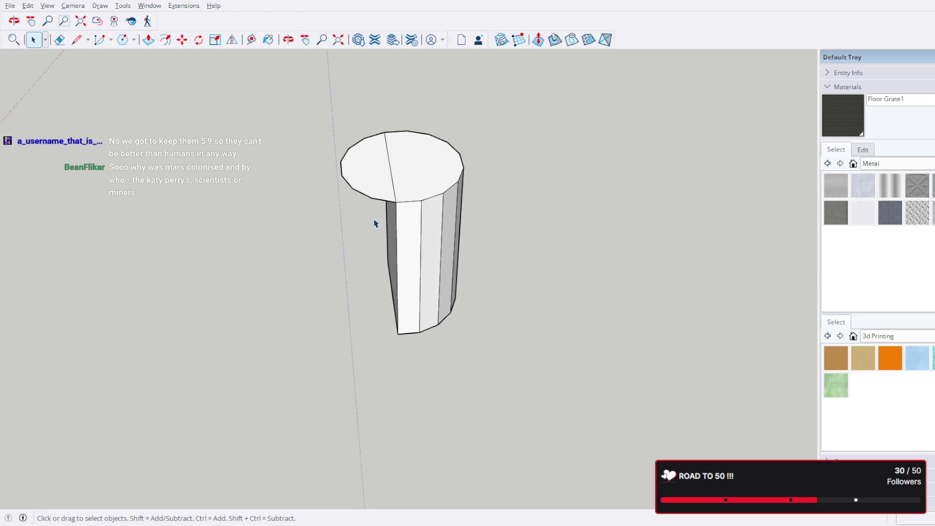
pyautogui.moveTo(380, 208); pyautogui.dragTo(330, 129)
pyautogui.press('Delete')
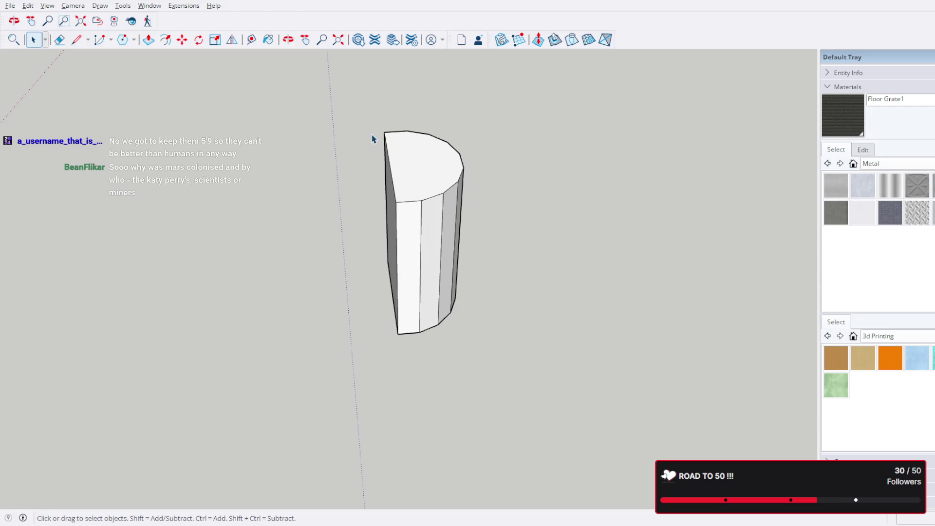
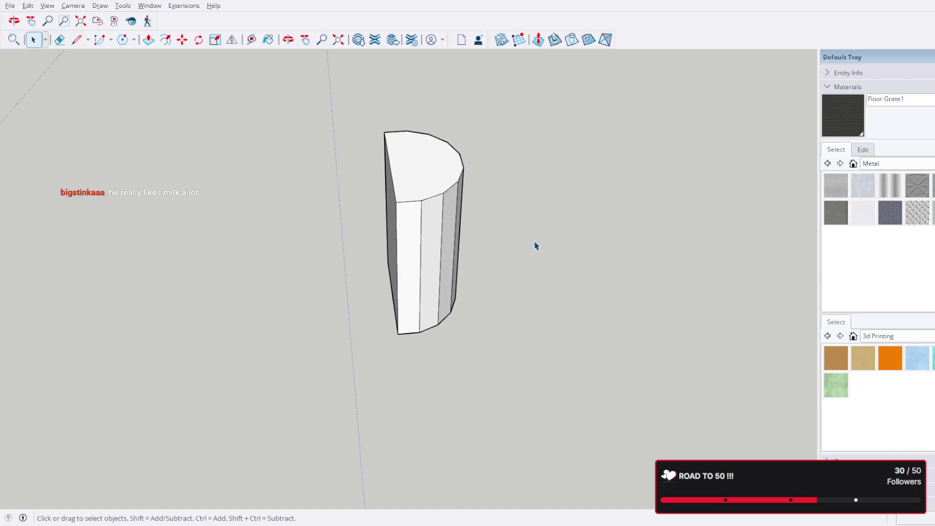
# Orbit the camera until the half-cylinder solid faces its flat front side.
pyautogui.moveTo(413, 274); pyautogui.dragTo(658, 274, button='middle')
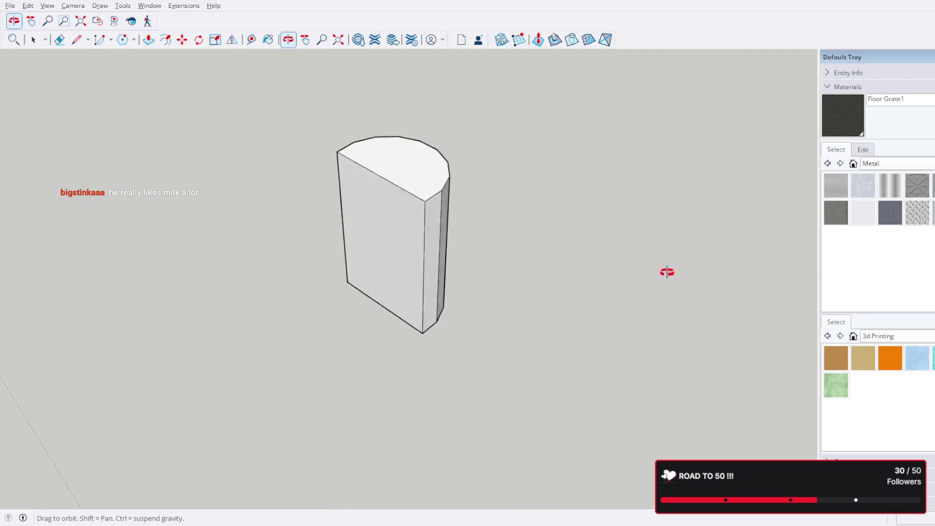
pyautogui.moveTo(362, 251)
pyautogui.mouseDown(button='middle')
pyautogui.moveTo(603, 160)
pyautogui.moveTo(395, 177)
pyautogui.moveTo(179, 321)
pyautogui.moveTo(504, 220)
pyautogui.moveTo(570, 161)
pyautogui.mouseUp(button='middle')
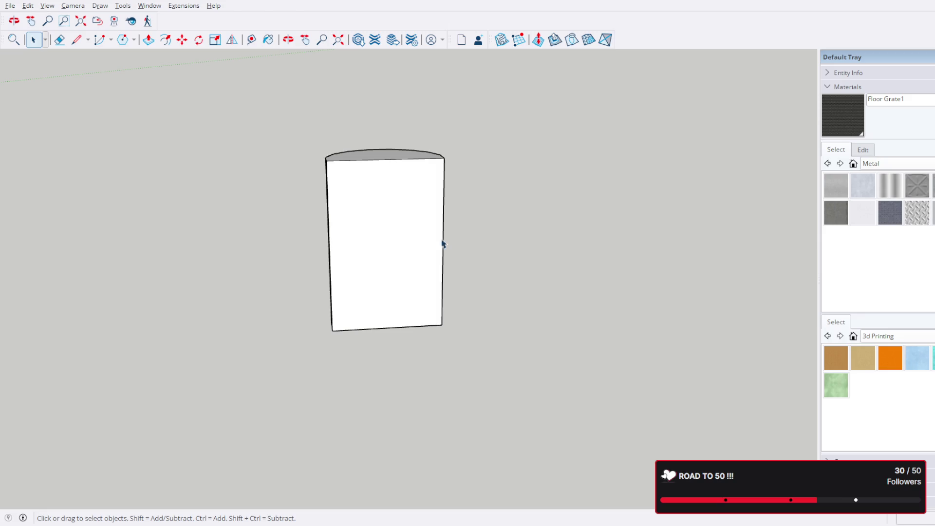
pyautogui.scroll(-5, 450, 248)
pyautogui.scroll(-5, 424, 263)
# Orbit and pan so the whole spaceship interior and its front rooms come into view.
pyautogui.moveTo(420, 274)
pyautogui.mouseDown(button='middle')
pyautogui.moveTo(292, 285)
pyautogui.moveTo(453, 219)
pyautogui.moveTo(424, 260)
pyautogui.moveTo(453, 307)
pyautogui.moveTo(511, 277)
pyautogui.moveTo(595, 271)
pyautogui.moveTo(511, 281)
pyautogui.moveTo(524, 304)
pyautogui.moveTo(525, 250)
pyautogui.moveTo(657, 256)
pyautogui.mouseUp(button='middle')
pyautogui.scroll(5, 453, 233)
pyautogui.scroll(4, 453, 306)
pyautogui.scroll(-3, 512, 281)
pyautogui.scroll(4, 522, 285)
pyautogui.scroll(4, 191, 319)
pyautogui.keyDown('shift'); pyautogui.moveTo(191, 319); pyautogui.dragTo(277, 307, button='middle'); pyautogui.keyUp('shift')
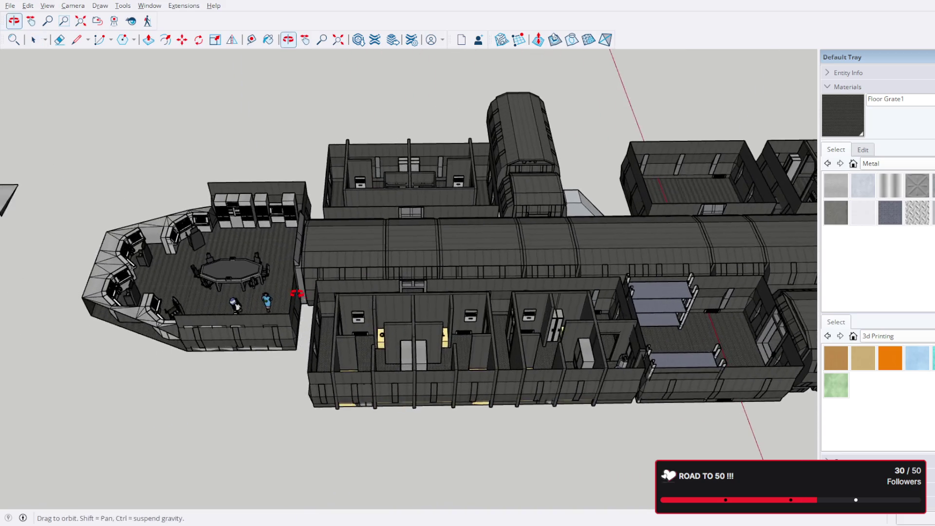
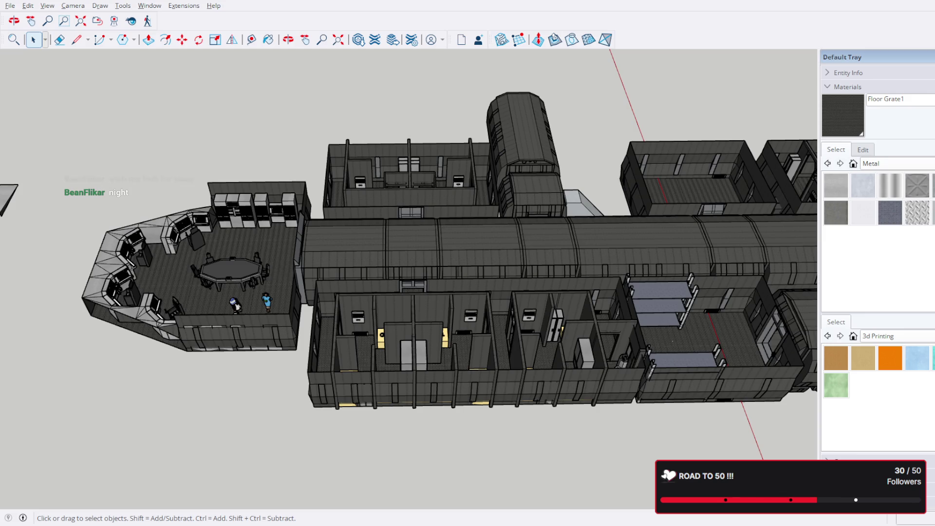
# Orbit the camera out until the whole spaceship and its detached modules are in view.
pyautogui.moveTo(235, 305)
pyautogui.mouseDown(button='middle')
pyautogui.moveTo(563, 321)
pyautogui.moveTo(474, 340)
pyautogui.mouseUp(button='middle')
pyautogui.scroll(-2, 562, 321)
pyautogui.scroll(-2, 473, 340)
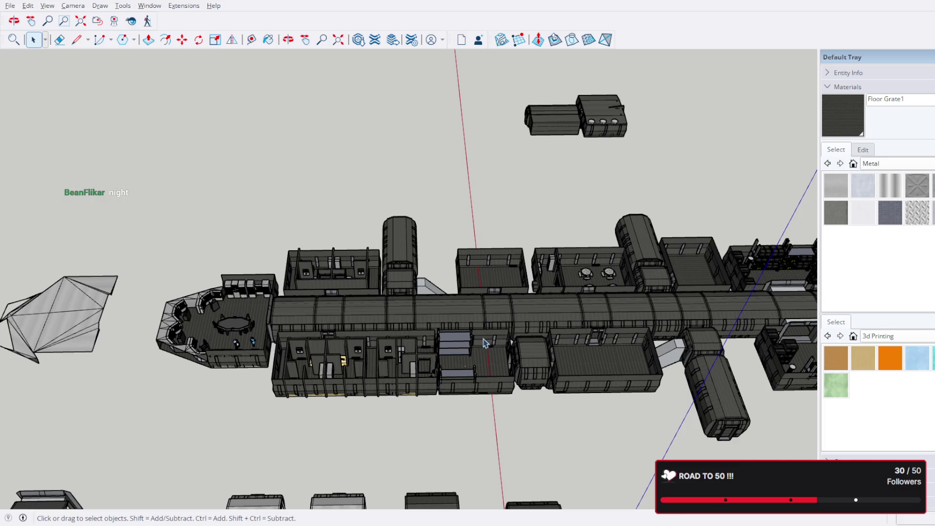
pyautogui.moveTo(445, 403); pyautogui.dragTo(482, 349, button='middle')
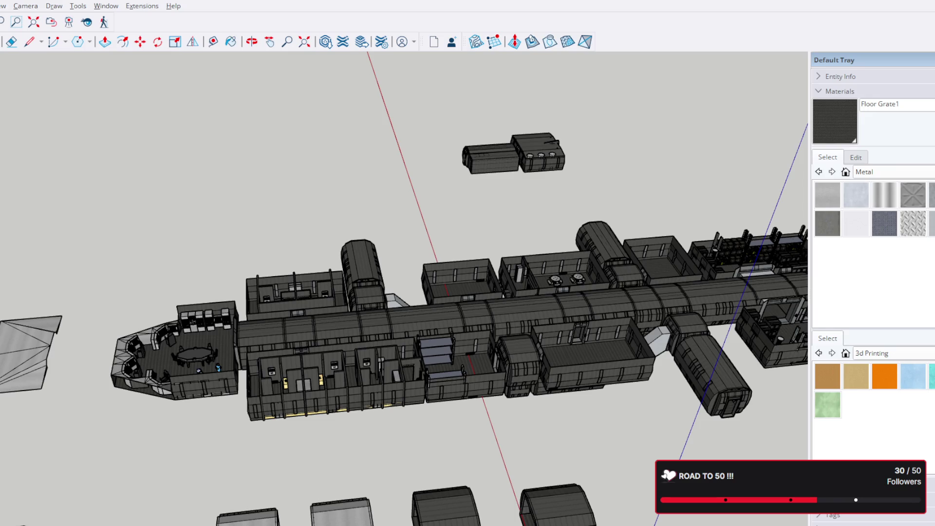
pyautogui.scroll(-4, 620, 362)
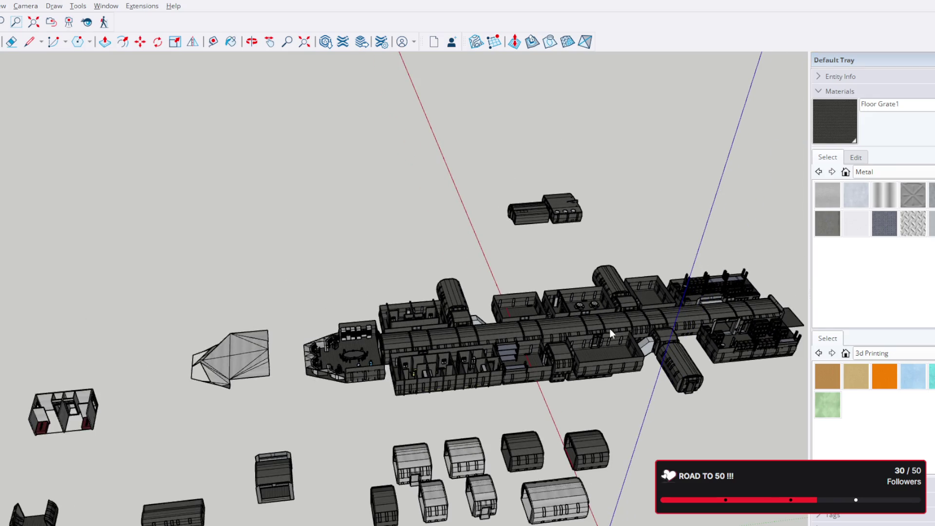
# Push/Pull the tall half-round prism down into a thin half-disc slab.
pyautogui.moveTo(572, 338)
pyautogui.mouseDown(button='middle')
pyautogui.moveTo(629, 366)
pyautogui.moveTo(455, 328)
pyautogui.mouseUp(button='middle')
pyautogui.scroll(4, 578, 343)
pyautogui.scroll(5, 577, 343)
pyautogui.moveTo(577, 344)
pyautogui.mouseDown(button='middle')
pyautogui.moveTo(436, 327)
pyautogui.moveTo(366, 431)
pyautogui.mouseUp(button='middle')
pyautogui.scroll(2, 431, 325)
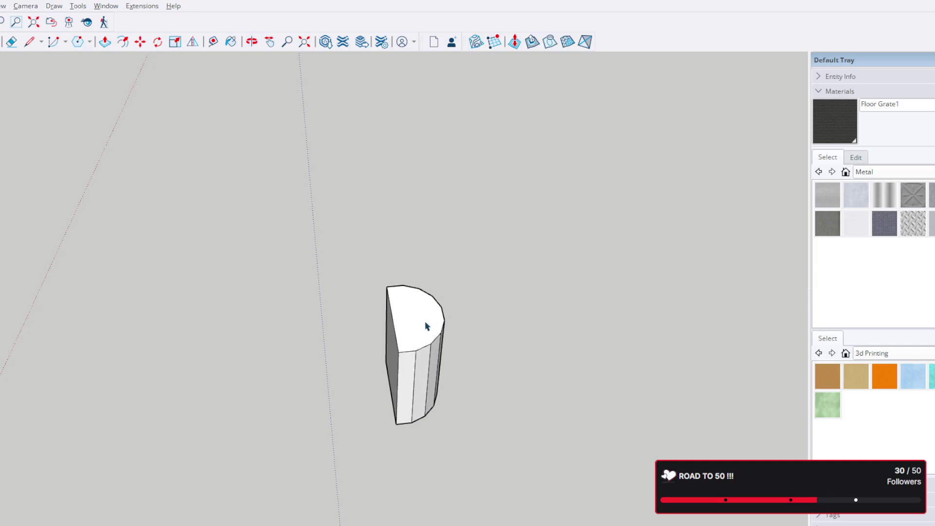
pyautogui.scroll(2, 417, 338)
pyautogui.scroll(2, 394, 330)
pyautogui.press('p')
pyautogui.moveTo(392, 329); pyautogui.dragTo(392, 466)
pyautogui.press('space')
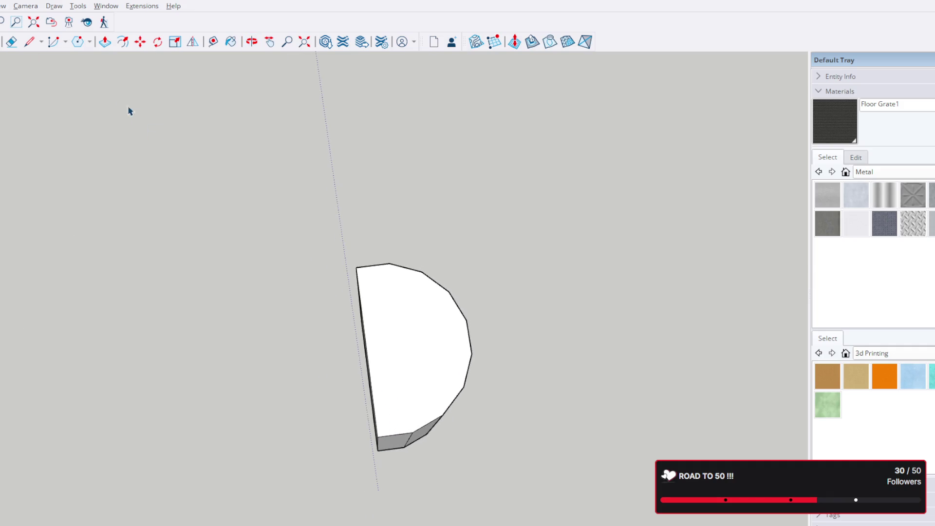
# Draw trial lines across the slab's face from its corners and edge vertices.
pyautogui.click(28, 42)
pyautogui.click(378, 437)
pyautogui.click(389, 265)
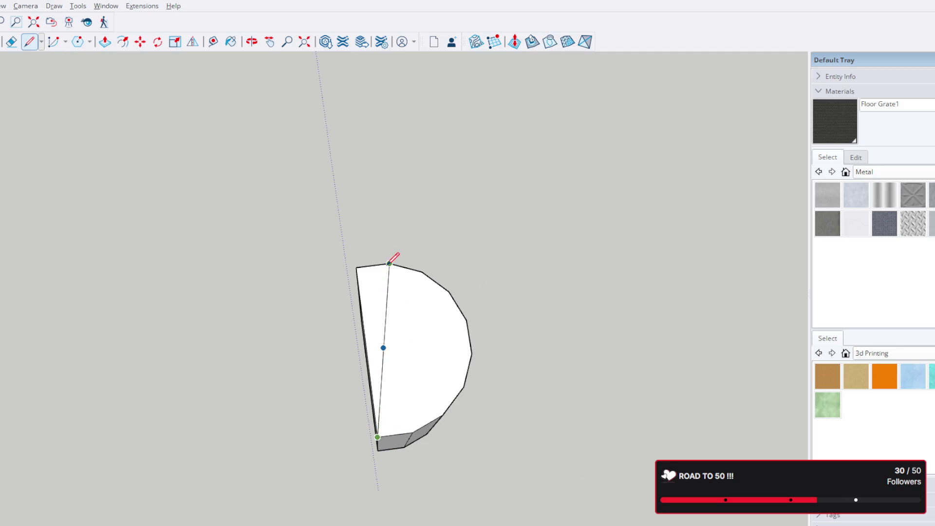
pyautogui.moveTo(337, 434)
pyautogui.mouseDown(button='middle')
pyautogui.moveTo(420, 80)
pyautogui.moveTo(379, 198)
pyautogui.mouseUp(button='middle')
pyautogui.scroll(5, 438, 336)
pyautogui.scroll(4, 402, 110)
pyautogui.click(381, 141)
pyautogui.click(314, 408)
pyautogui.click(357, 417)
pyautogui.moveTo(371, 317)
pyautogui.mouseDown(button='middle')
pyautogui.moveTo(504, 447)
pyautogui.moveTo(468, 409)
pyautogui.mouseUp(button='middle')
pyautogui.moveTo(409, 256)
pyautogui.mouseDown(button='middle')
pyautogui.moveTo(358, 220)
pyautogui.moveTo(451, 337)
pyautogui.moveTo(362, 241)
pyautogui.mouseUp(button='middle')
pyautogui.moveTo(398, 296)
pyautogui.mouseDown(button='middle')
pyautogui.moveTo(595, 310)
pyautogui.moveTo(314, 270)
pyautogui.moveTo(595, 399)
pyautogui.moveTo(417, 311)
pyautogui.moveTo(483, 294)
pyautogui.moveTo(446, 284)
pyautogui.moveTo(453, 412)
pyautogui.moveTo(438, 468)
pyautogui.moveTo(490, 422)
pyautogui.moveTo(468, 427)
pyautogui.mouseUp(button='middle')
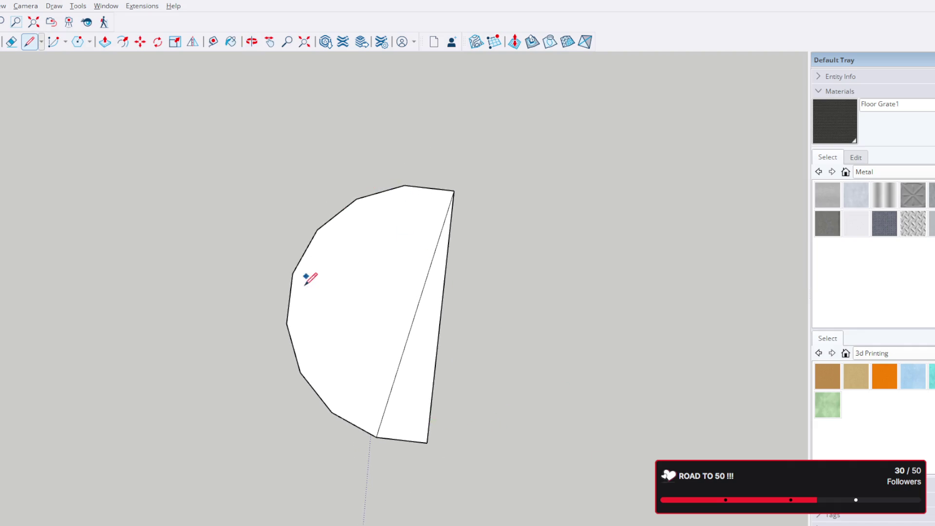
pyautogui.click(291, 298)
pyautogui.click(442, 313)
pyautogui.moveTo(486, 322)
pyautogui.mouseDown(button='middle')
pyautogui.moveTo(271, 243)
pyautogui.moveTo(354, 318)
pyautogui.mouseUp(button='middle')
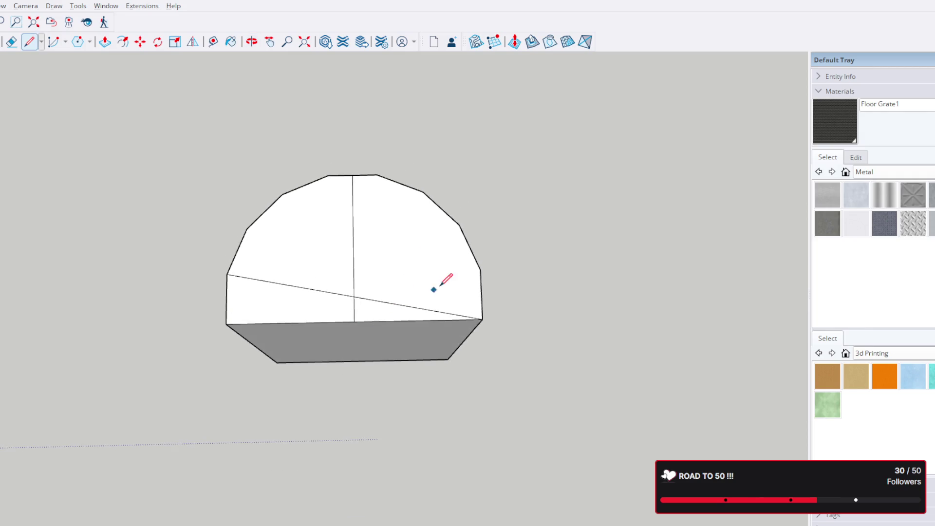
# Erase the trial edges and draw one vertical line splitting the face down the middle.
pyautogui.press('e')
pyautogui.click(354, 241)
pyautogui.click(382, 302)
pyautogui.press('l')
pyautogui.click(353, 176)
pyautogui.click(354, 322)
pyautogui.press('o')
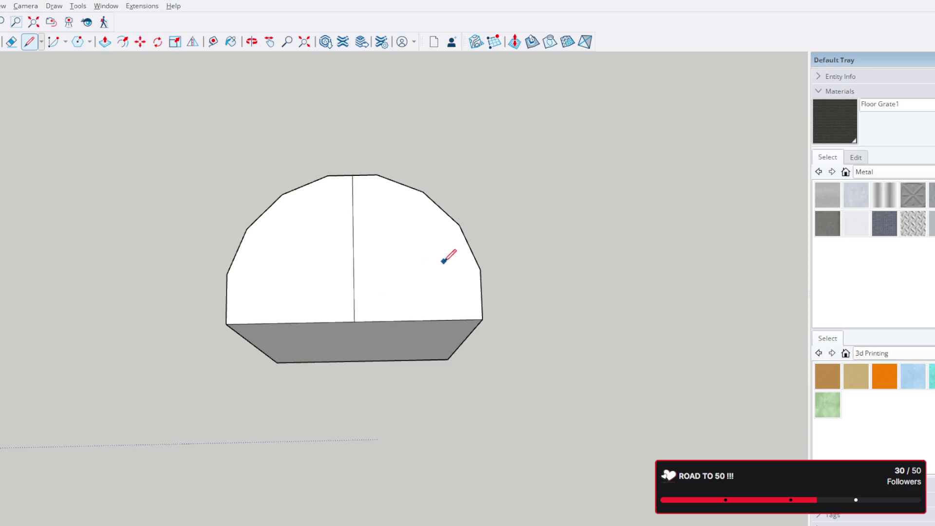
pyautogui.moveTo(450, 256); pyautogui.dragTo(440, 314, button='middle')
pyautogui.press('l')
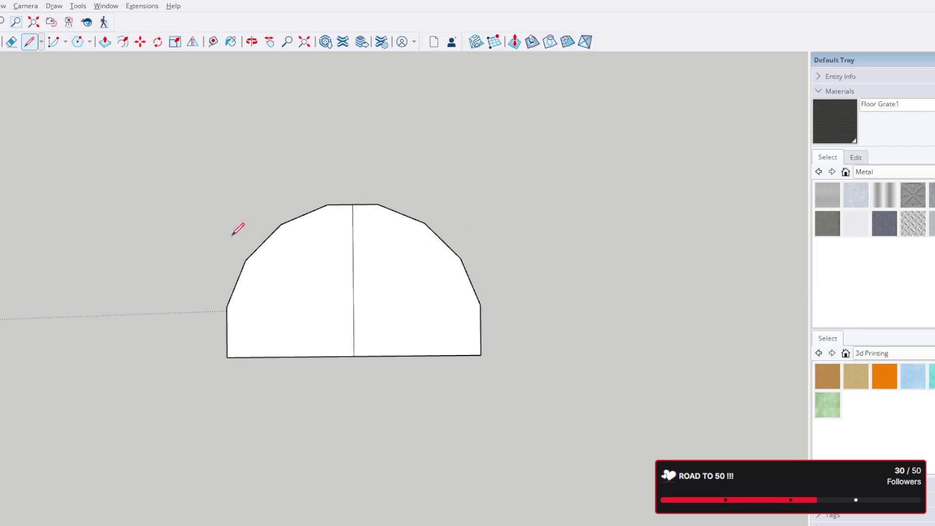
pyautogui.moveTo(295, 79)
pyautogui.mouseDown(button='middle')
pyautogui.moveTo(387, 21)
pyautogui.moveTo(395, 105)
pyautogui.moveTo(378, 334)
pyautogui.moveTo(359, 316)
pyautogui.mouseUp(button='middle')
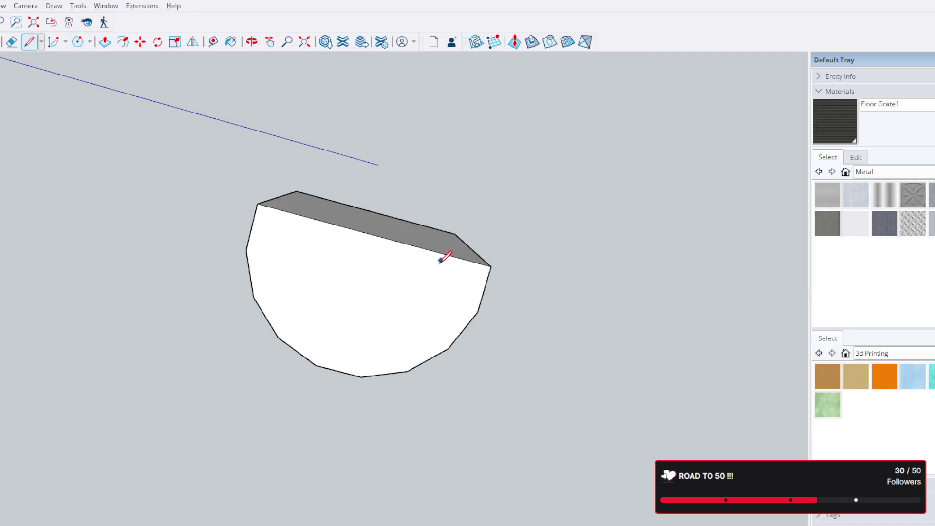
# Undo the vertical dividing edge so the prism's top face is unbroken again.
pyautogui.moveTo(413, 213)
pyautogui.mouseDown(button='middle')
pyautogui.moveTo(418, 234)
pyautogui.moveTo(417, 216)
pyautogui.mouseUp(button='middle')
pyautogui.moveTo(395, 270); pyautogui.dragTo(406, 248, button='middle')
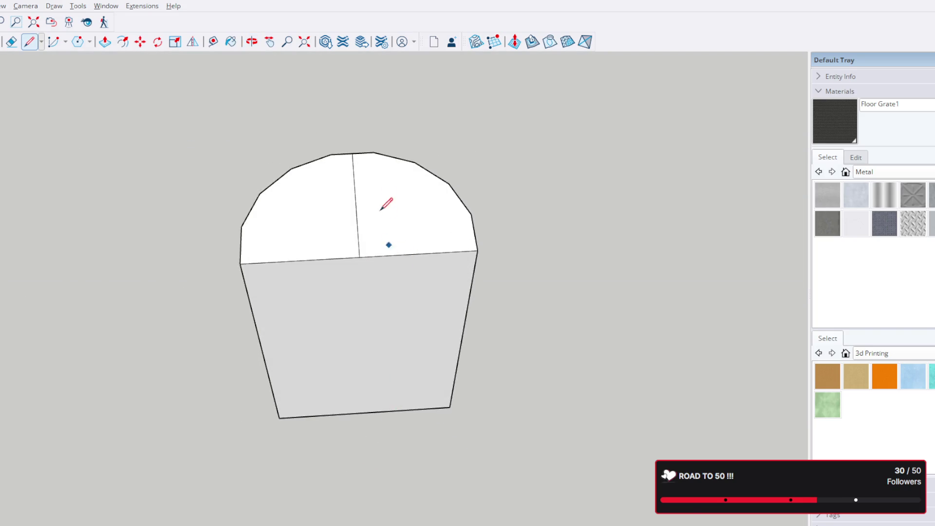
pyautogui.moveTo(391, 215); pyautogui.dragTo(365, 313, button='middle')
pyautogui.hotkey('ctrl', 'z')
pyautogui.moveTo(530, 277)
pyautogui.mouseDown(button='middle')
pyautogui.moveTo(528, 171)
pyautogui.moveTo(417, 321)
pyautogui.moveTo(212, 183)
pyautogui.moveTo(369, 296)
pyautogui.moveTo(342, 210)
pyautogui.moveTo(292, 152)
pyautogui.mouseUp(button='middle')
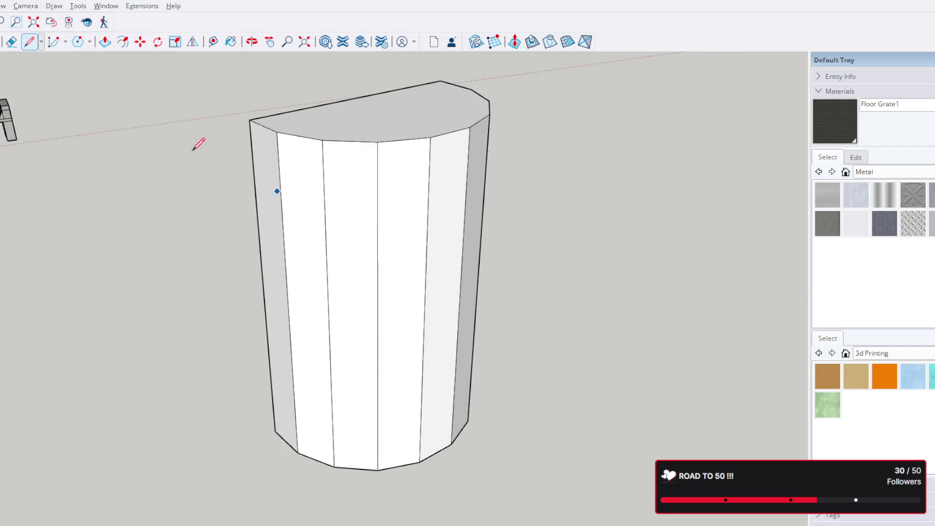
pyautogui.press('space')
# Push/Pull the prism's top face upward twice, adding two extruded bands on top.
pyautogui.click(408, 136)
pyautogui.press('p')
pyautogui.moveTo(411, 125); pyautogui.dragTo(412, 79)
pyautogui.click(411, 78)
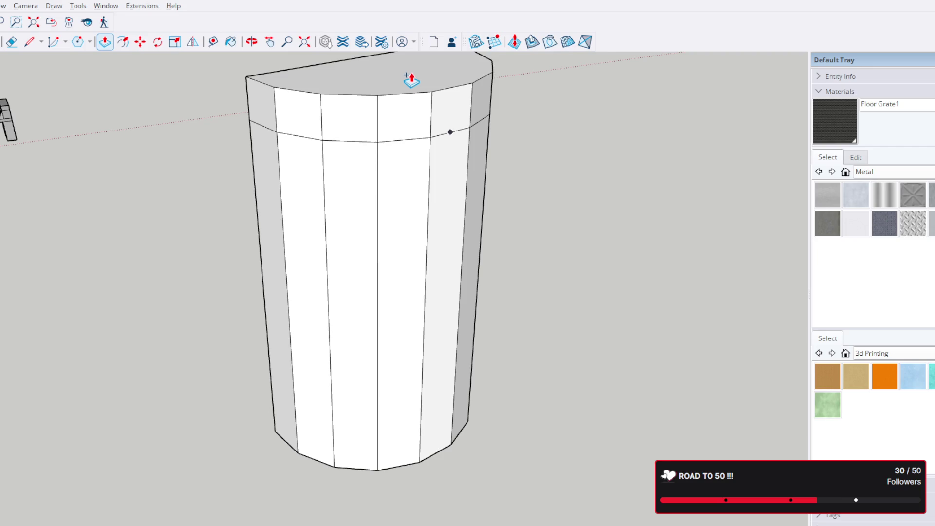
pyautogui.doubleClick(411, 79)
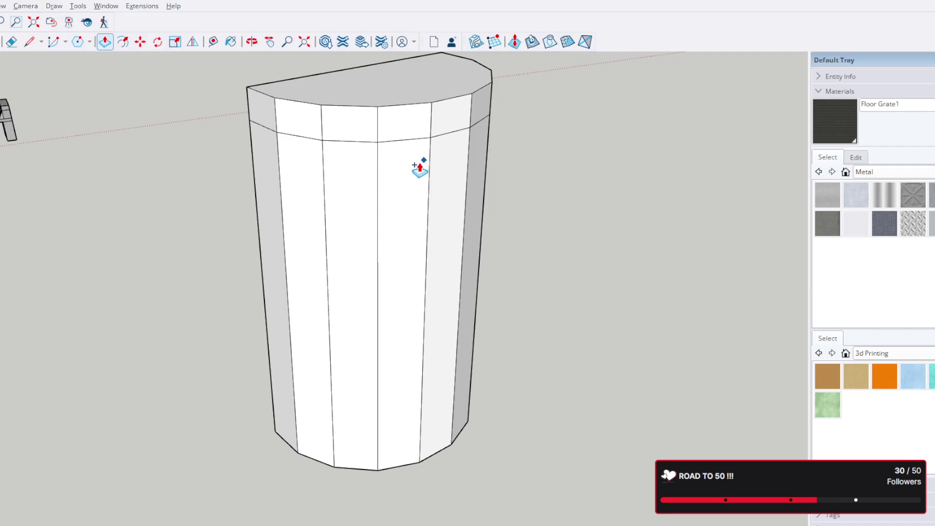
pyautogui.scroll(-3, 420, 167)
pyautogui.scroll(-3, 402, 208)
# Push/Pull the underside face downward by a shorter entered distance, adding a bottom band.
pyautogui.moveTo(398, 286); pyautogui.dragTo(395, 162, button='middle')
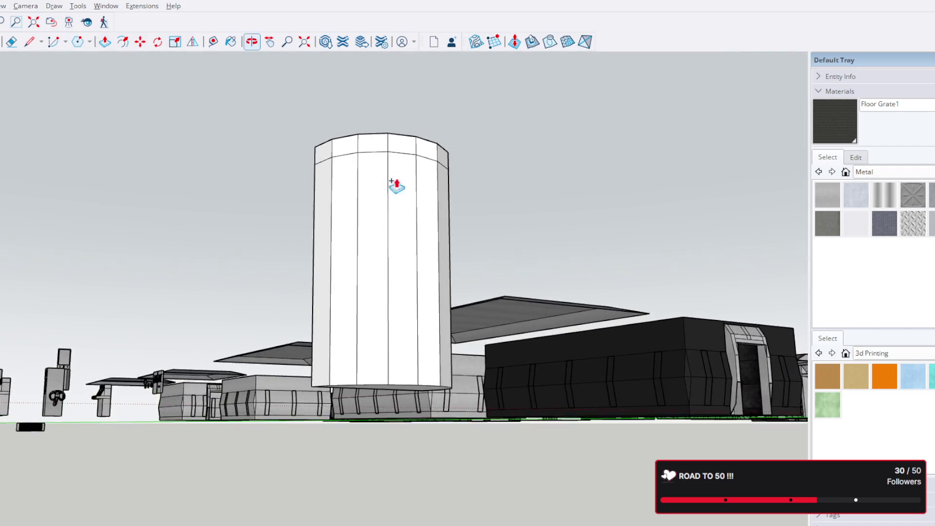
pyautogui.scroll(5, 398, 380)
pyautogui.moveTo(398, 380); pyautogui.dragTo(398, 219, button='middle')
pyautogui.moveTo(395, 394); pyautogui.dragTo(420, 322, button='middle')
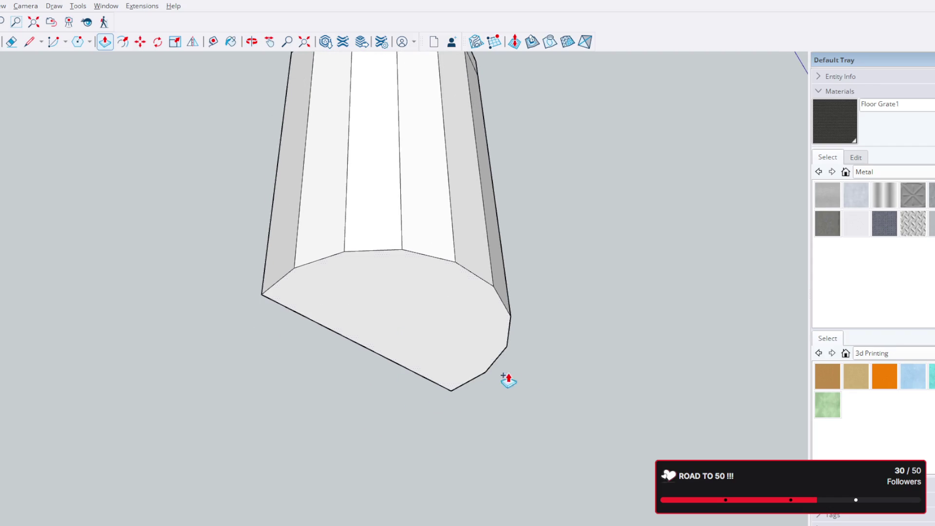
pyautogui.click(367, 294)
pyautogui.press('p')
pyautogui.moveTo(431, 296); pyautogui.dragTo(434, 355)
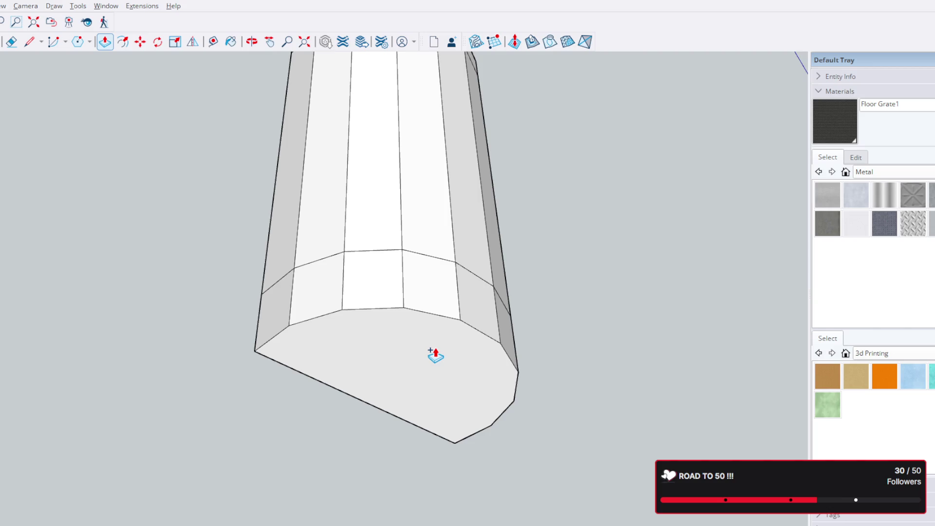
pyautogui.press('Return')
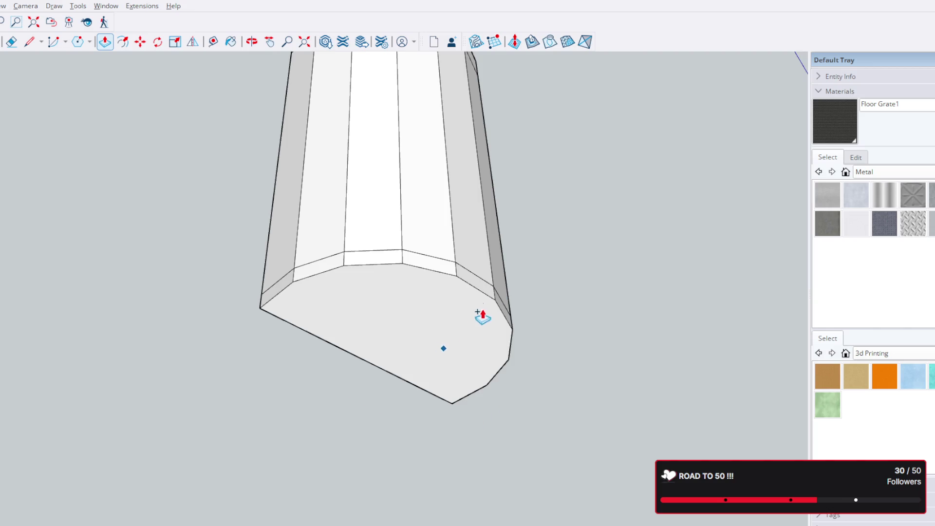
pyautogui.moveTo(511, 358)
pyautogui.mouseDown(button='middle')
pyautogui.moveTo(448, 255)
pyautogui.moveTo(425, 183)
pyautogui.moveTo(621, 248)
pyautogui.mouseUp(button='middle')
pyautogui.scroll(5, 512, 251)
pyautogui.scroll(-5, 467, 239)
pyautogui.moveTo(431, 242)
pyautogui.mouseDown(button='middle')
pyautogui.moveTo(329, 241)
pyautogui.moveTo(380, 220)
pyautogui.mouseUp(button='middle')
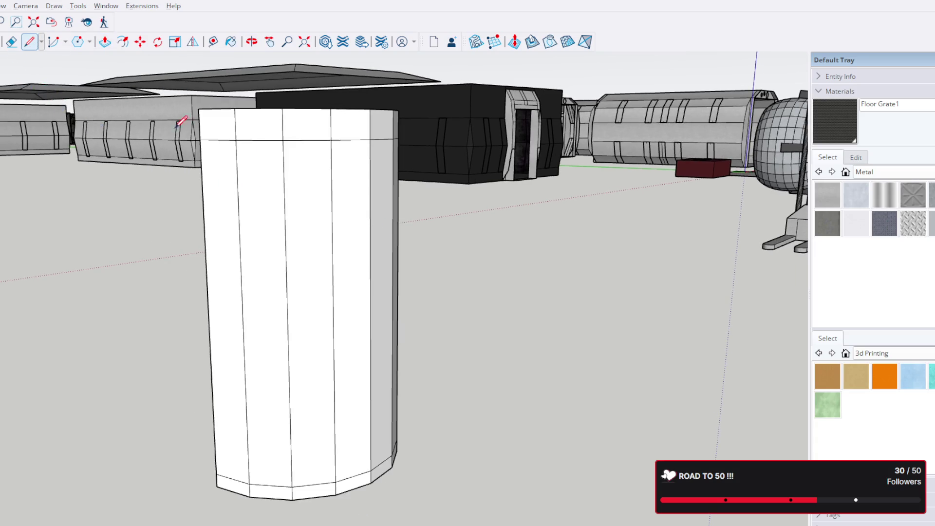
pyautogui.moveTo(329, 181); pyautogui.dragTo(343, 169, button='middle')
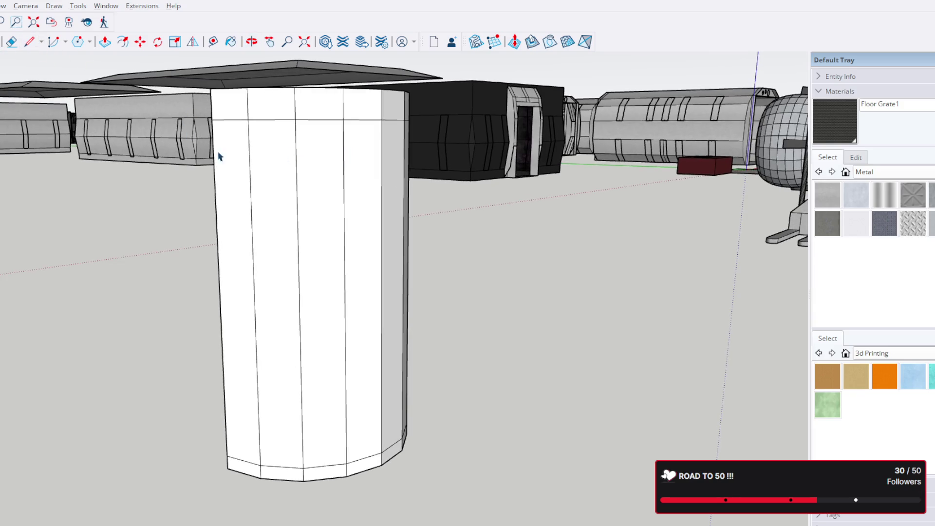
# Delete the column's vertical face strips and both narrow side faces, opening its front.
pyautogui.click(264, 168)
pyautogui.press('Delete')
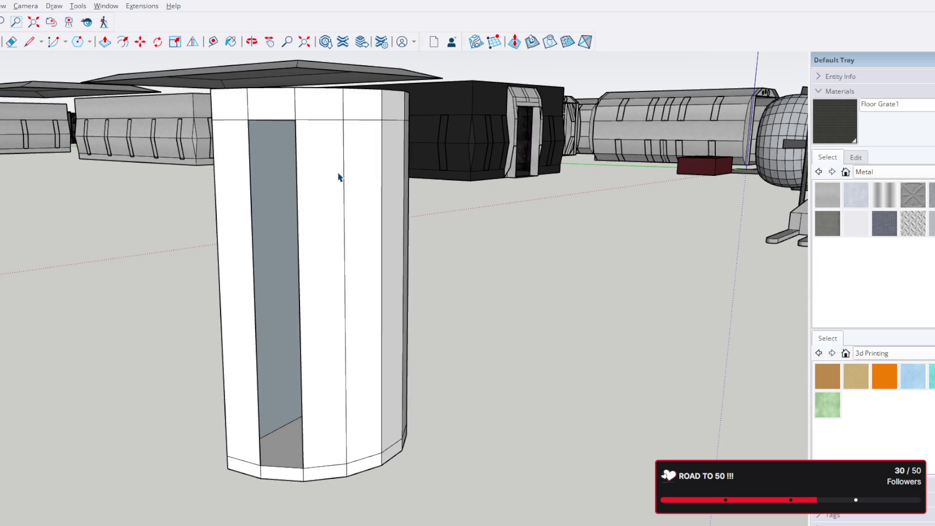
pyautogui.click(321, 176)
pyautogui.press('Delete')
pyautogui.click(367, 186)
pyautogui.press('Delete')
pyautogui.moveTo(391, 203); pyautogui.dragTo(150, 326, button='middle')
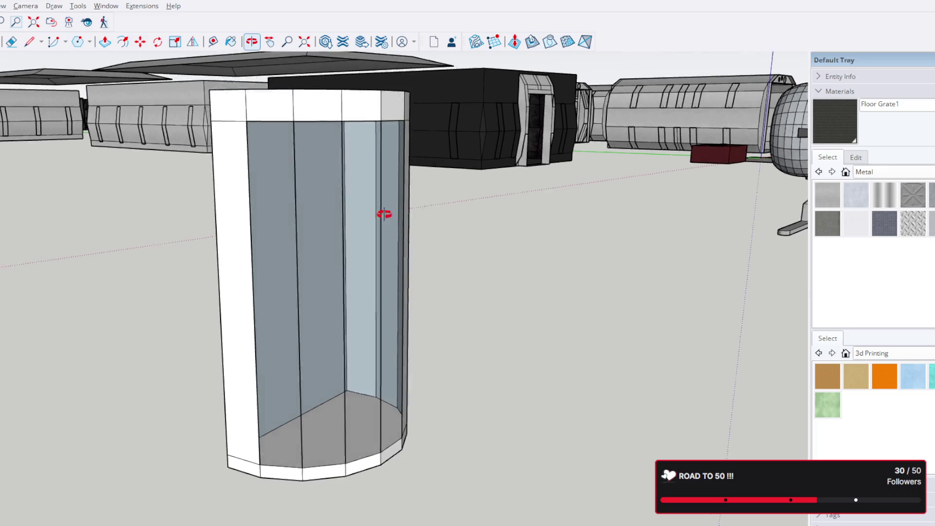
pyautogui.click(410, 278)
pyautogui.press('Delete')
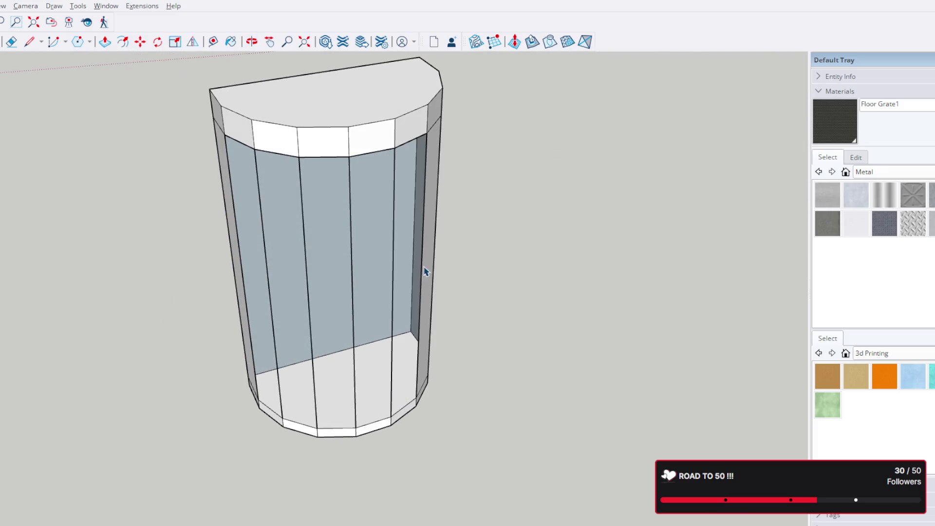
pyautogui.click(426, 271)
pyautogui.press('Delete')
# Box-select the curved edges on one side of the cylindrical pod.
pyautogui.moveTo(380, 278); pyautogui.dragTo(480, 225, button='middle')
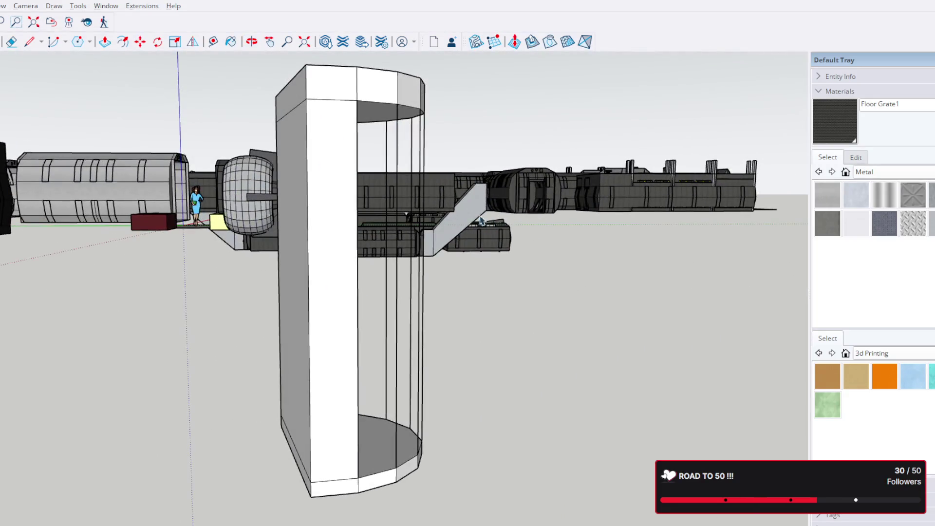
pyautogui.moveTo(540, 307); pyautogui.dragTo(599, 263, button='middle')
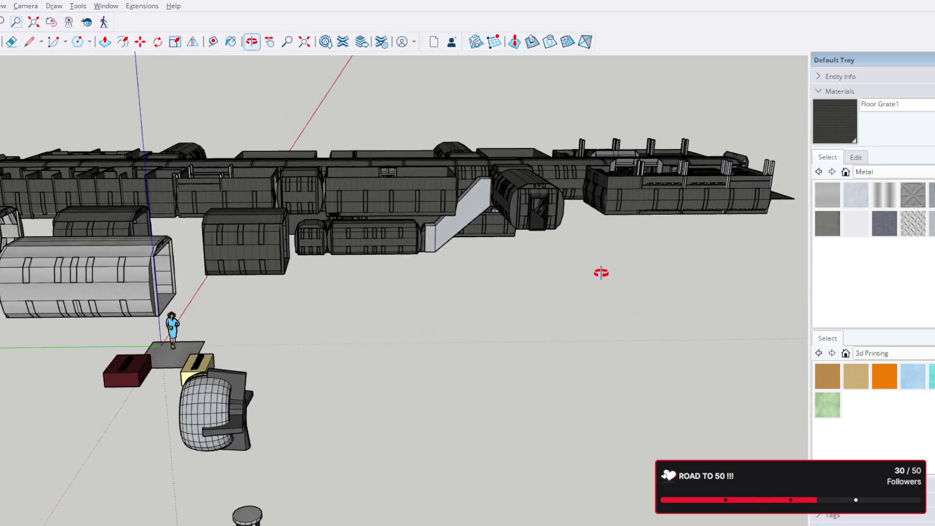
pyautogui.scroll(-5, 592, 278)
pyautogui.scroll(-3, 586, 286)
pyautogui.moveTo(556, 293); pyautogui.dragTo(475, 241, button='middle')
pyautogui.scroll(6, 468, 278)
pyautogui.scroll(5, 292, 328)
pyautogui.scroll(8, 224, 363)
pyautogui.moveTo(73, 344)
pyautogui.mouseDown(button='middle')
pyautogui.moveTo(270, 299)
pyautogui.moveTo(137, 268)
pyautogui.moveTo(187, 261)
pyautogui.mouseUp(button='middle')
pyautogui.moveTo(258, 283)
pyautogui.mouseDown()
pyautogui.moveTo(348, 345)
pyautogui.moveTo(316, 301)
pyautogui.mouseUp()
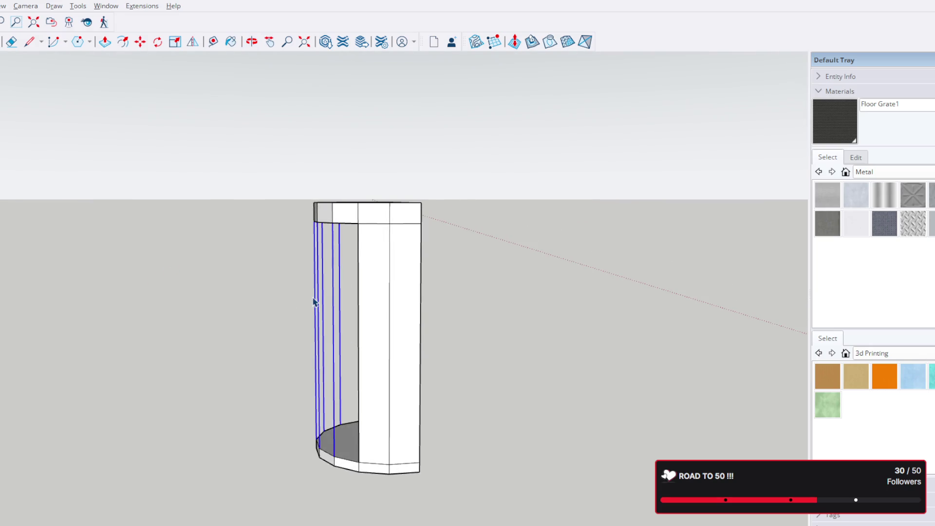
# Delete the selected curved edges and the leftover vertical edge, merging the back wall.
pyautogui.press('Delete')
pyautogui.moveTo(351, 351)
pyautogui.mouseDown(button='middle')
pyautogui.moveTo(563, 439)
pyautogui.moveTo(561, 186)
pyautogui.moveTo(522, 144)
pyautogui.moveTo(398, 233)
pyautogui.moveTo(471, 276)
pyautogui.moveTo(592, 308)
pyautogui.moveTo(354, 397)
pyautogui.moveTo(149, 431)
pyautogui.moveTo(661, 442)
pyautogui.moveTo(299, 398)
pyautogui.moveTo(481, 377)
pyautogui.mouseUp(button='middle')
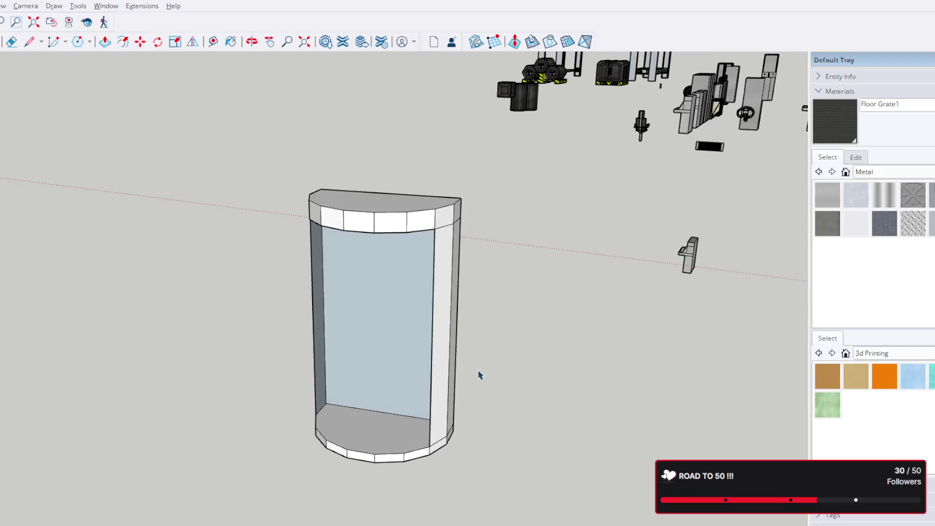
pyautogui.click(431, 358)
pyautogui.click(433, 360)
pyautogui.press('Delete')
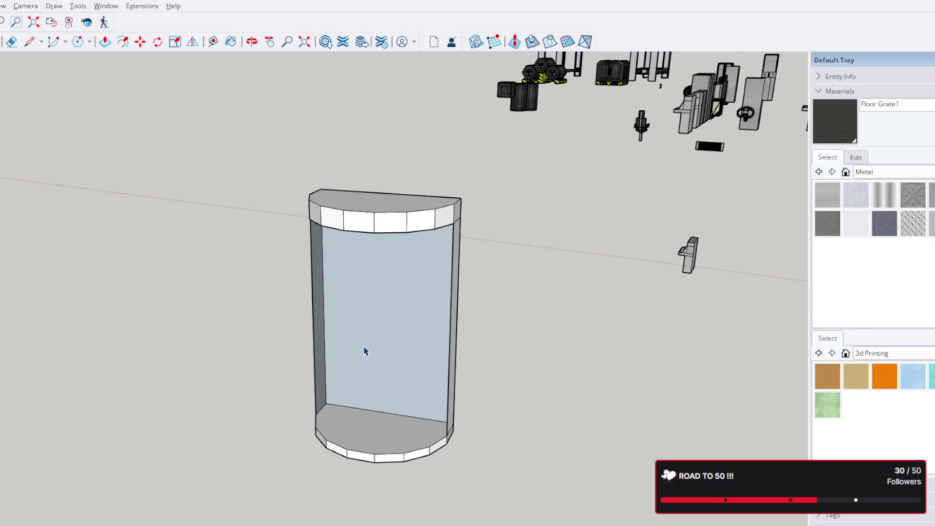
pyautogui.scroll(5, 366, 351)
pyautogui.scroll(3, 366, 351)
pyautogui.moveTo(372, 322)
pyautogui.mouseDown(button='middle')
pyautogui.moveTo(747, 294)
pyautogui.moveTo(701, 452)
pyautogui.moveTo(518, 467)
pyautogui.mouseUp(button='middle')
pyautogui.scroll(-5, 520, 468)
pyautogui.moveTo(456, 322); pyautogui.dragTo(468, 453, button='middle')
pyautogui.moveTo(504, 343); pyautogui.dragTo(319, 208, button='middle')
# Start and cancel a measurement from the bottom edge midpoint, then reframe the white column.
pyautogui.click(213, 41)
pyautogui.click(351, 327)
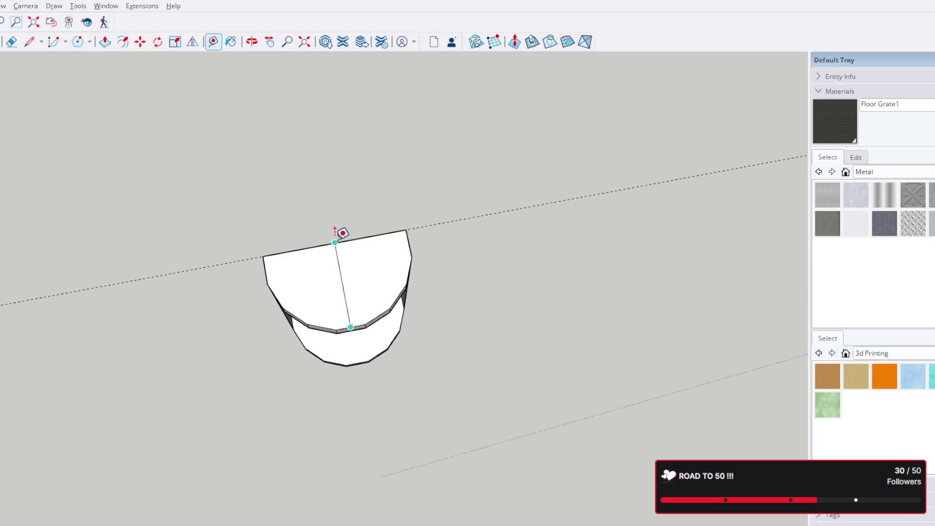
pyautogui.press('Escape')
pyautogui.press('o')
pyautogui.moveTo(377, 281)
pyautogui.mouseDown()
pyautogui.moveTo(475, 126)
pyautogui.moveTo(652, 121)
pyautogui.moveTo(548, 214)
pyautogui.moveTo(433, 396)
pyautogui.moveTo(501, 108)
pyautogui.mouseUp()
pyautogui.scroll(3, 358, 306)
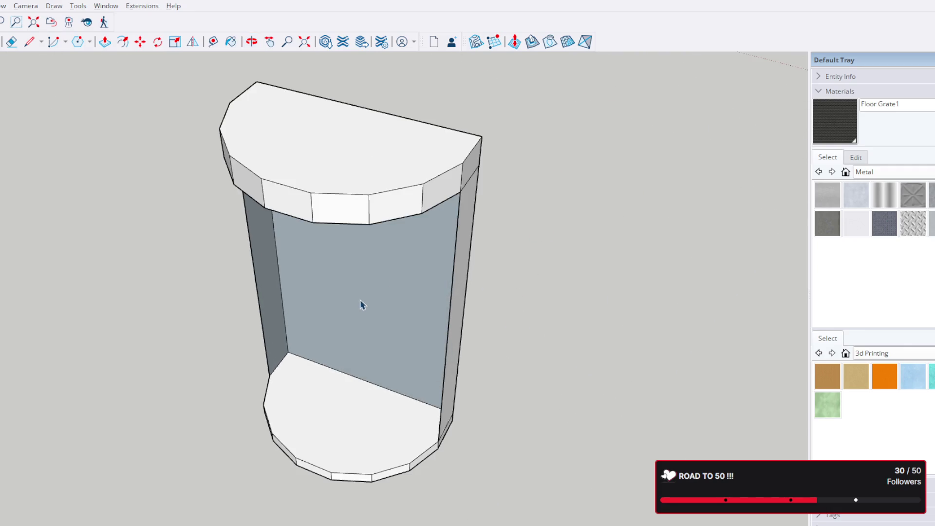
pyautogui.scroll(3, 511, 183)
pyautogui.press('space')
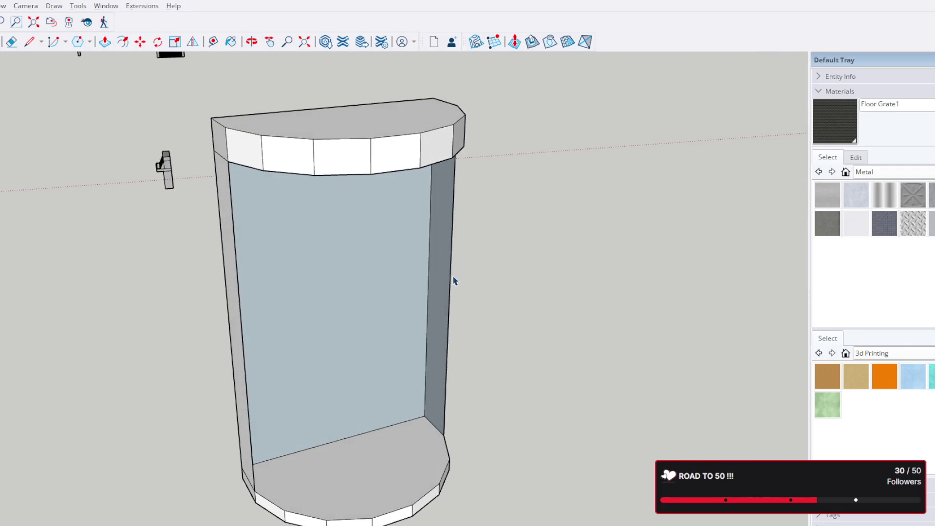
pyautogui.scroll(-5, 387, 226)
pyautogui.scroll(-2, 555, 233)
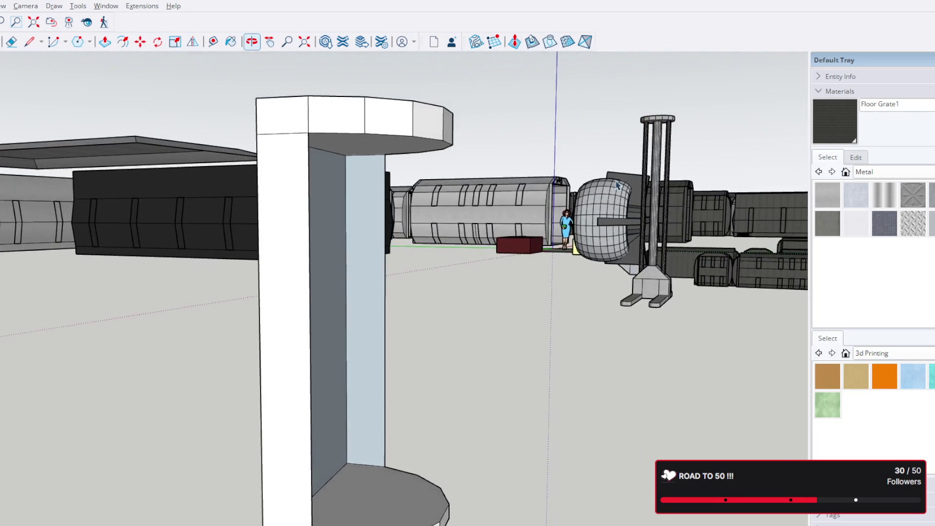
pyautogui.press('h')
pyautogui.moveTo(493, 260); pyautogui.dragTo(526, 201)
pyautogui.moveTo(525, 201); pyautogui.dragTo(533, 216, button='middle')
pyautogui.scroll(2, 533, 191)
pyautogui.scroll(2, 512, 179)
pyautogui.scroll(3, 512, 179)
pyautogui.scroll(-6, 507, 175)
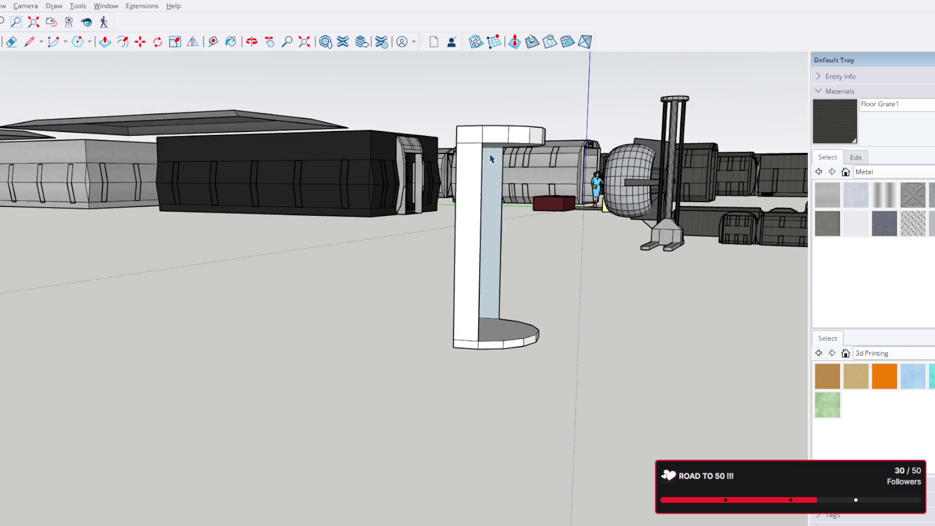
pyautogui.scroll(1, 491, 159)
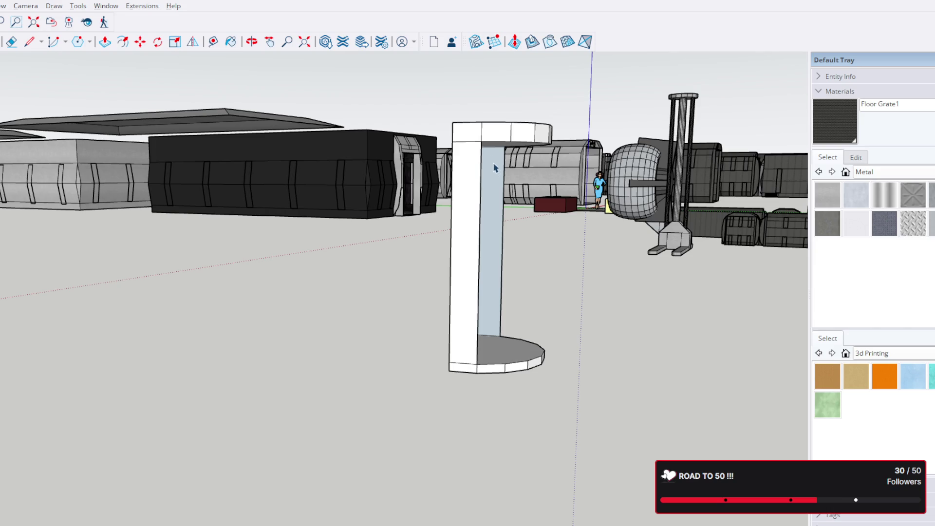
pyautogui.moveTo(479, 247)
pyautogui.mouseDown(button='middle')
pyautogui.moveTo(239, 293)
pyautogui.moveTo(305, 363)
pyautogui.mouseUp(button='middle')
pyautogui.moveTo(380, 249); pyautogui.dragTo(148, 238, button='middle')
# Draw a line across the pod's bottom face and inspect it from above and below.
pyautogui.click(448, 291)
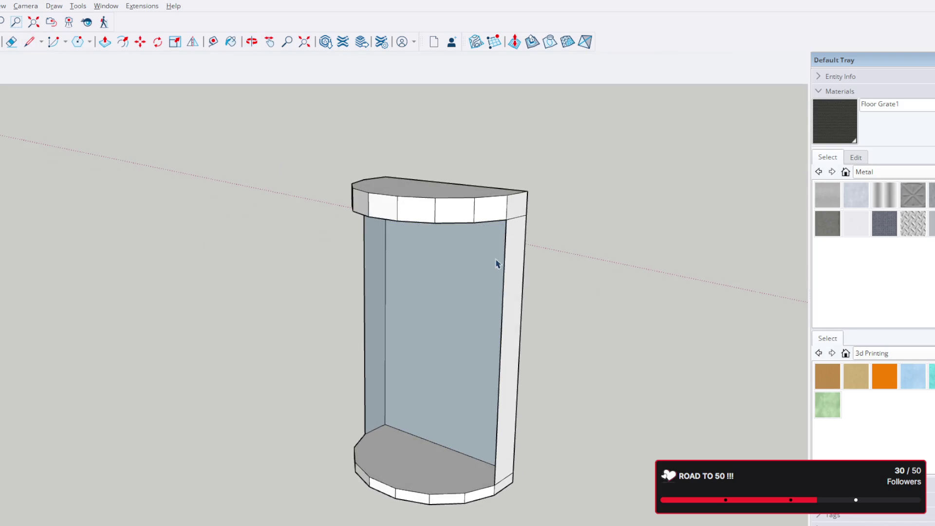
pyautogui.moveTo(485, 271); pyautogui.dragTo(363, 241, button='middle')
pyautogui.press('l')
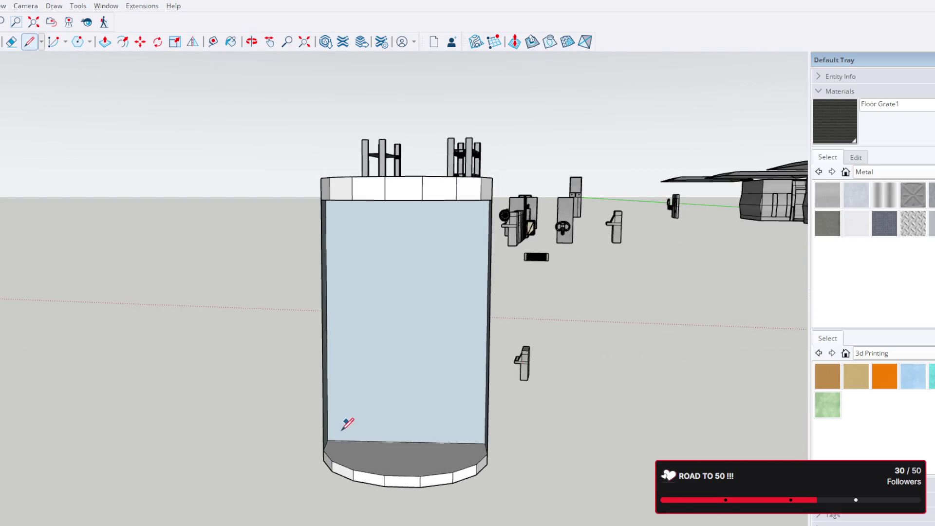
pyautogui.click(488, 447)
pyautogui.moveTo(488, 447); pyautogui.dragTo(255, 411, button='middle')
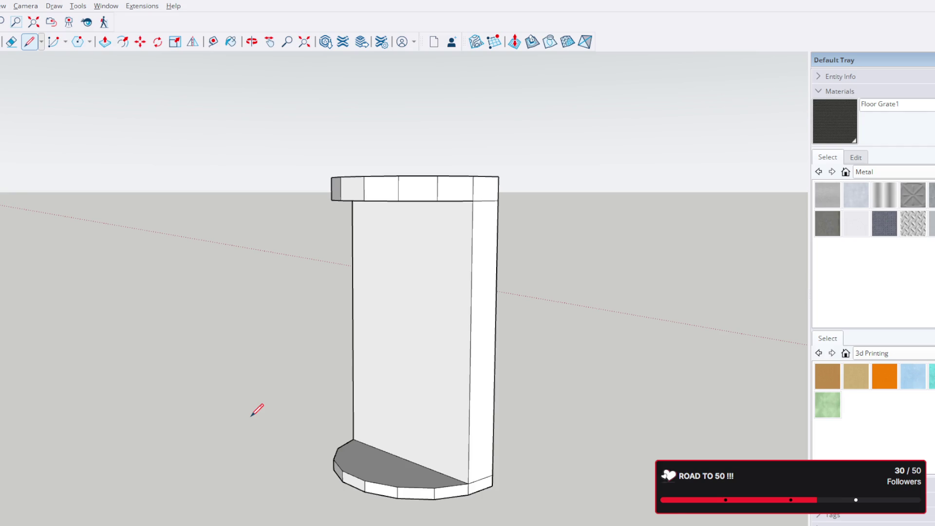
pyautogui.moveTo(390, 326); pyautogui.dragTo(379, 300, button='middle')
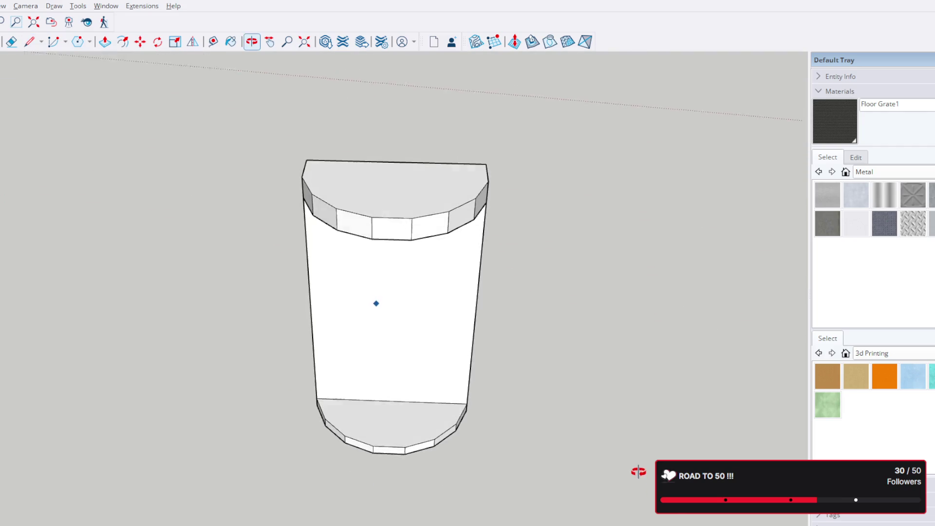
pyautogui.scroll(5, 417, 374)
pyautogui.scroll(-6, 483, 316)
pyautogui.scroll(-4, 556, 110)
pyautogui.moveTo(467, 351); pyautogui.dragTo(534, 315, button='middle')
pyautogui.scroll(4, 466, 434)
pyautogui.moveTo(466, 435); pyautogui.dragTo(438, 439, button='middle')
pyautogui.moveTo(387, 497)
pyautogui.mouseDown(button='middle')
pyautogui.moveTo(439, 439)
pyautogui.moveTo(449, 457)
pyautogui.moveTo(186, 424)
pyautogui.moveTo(442, 215)
pyautogui.moveTo(448, 282)
pyautogui.mouseUp(button='middle')
pyautogui.press('l')
pyautogui.scroll(6, 447, 283)
pyautogui.moveTo(409, 425)
pyautogui.mouseDown(button='middle')
pyautogui.moveTo(558, 255)
pyautogui.moveTo(542, 316)
pyautogui.moveTo(190, 363)
pyautogui.mouseUp(button='middle')
pyautogui.press('l')
pyautogui.scroll(5, 344, 346)
pyautogui.scroll(-6, 357, 365)
pyautogui.scroll(-2, 362, 361)
pyautogui.moveTo(365, 362); pyautogui.dragTo(518, 285, button='middle')
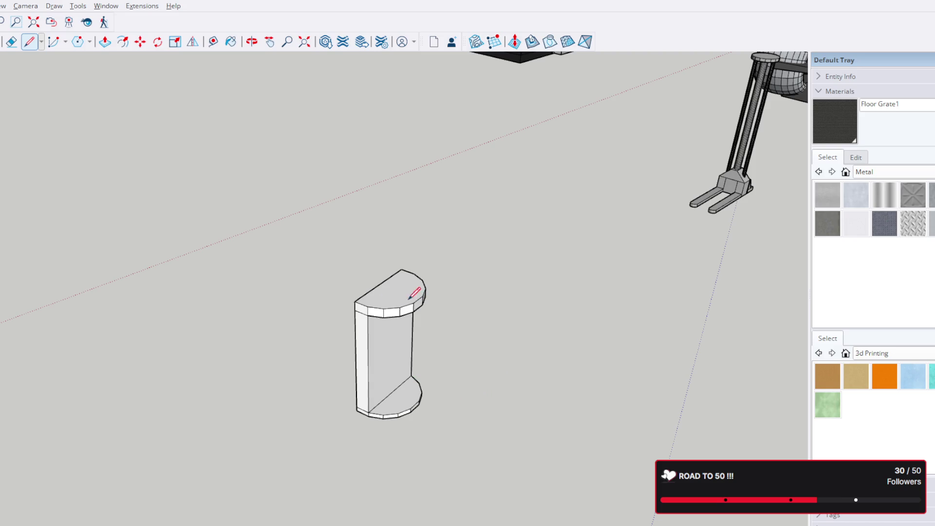
# Orbit around the column, then open the half-round pod component for isolated editing.
pyautogui.moveTo(498, 345); pyautogui.dragTo(387, 344, button='middle')
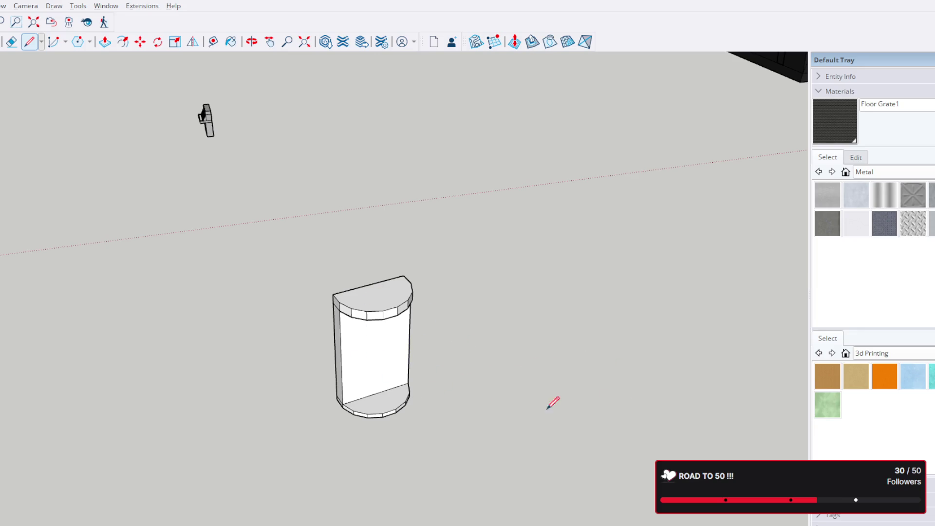
pyautogui.scroll(5, 365, 343)
pyautogui.moveTo(409, 358); pyautogui.dragTo(672, 204, button='middle')
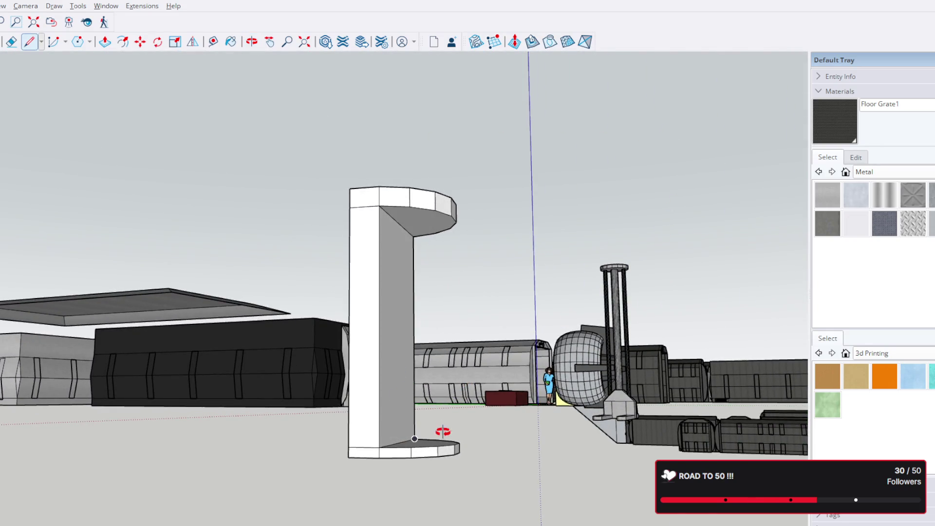
pyautogui.moveTo(443, 430); pyautogui.dragTo(459, 413, button='middle')
pyautogui.moveTo(396, 376)
pyautogui.mouseDown(button='middle')
pyautogui.moveTo(384, 329)
pyautogui.moveTo(617, 329)
pyautogui.moveTo(241, 285)
pyautogui.moveTo(618, 308)
pyautogui.moveTo(380, 299)
pyautogui.moveTo(504, 307)
pyautogui.mouseUp(button='middle')
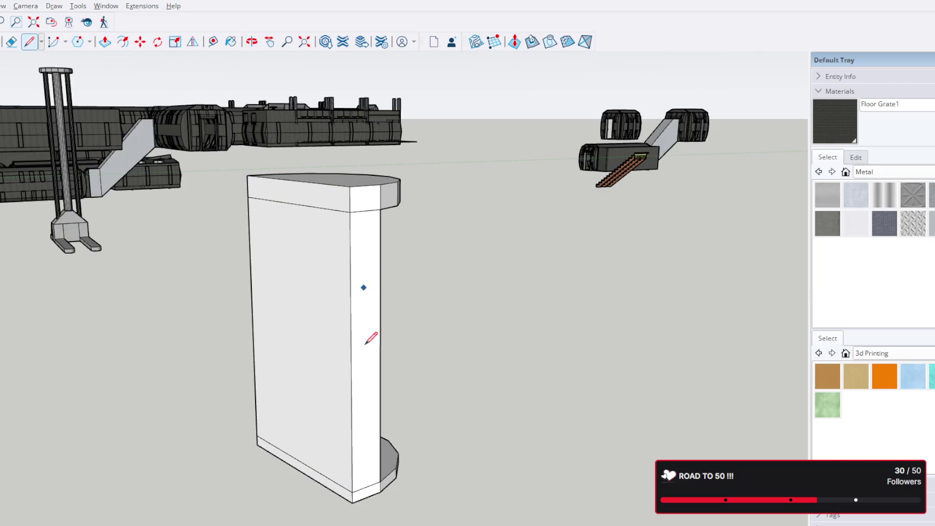
pyautogui.moveTo(265, 308)
pyautogui.mouseDown(button='middle')
pyautogui.moveTo(643, 314)
pyautogui.moveTo(577, 298)
pyautogui.moveTo(453, 409)
pyautogui.mouseUp(button='middle')
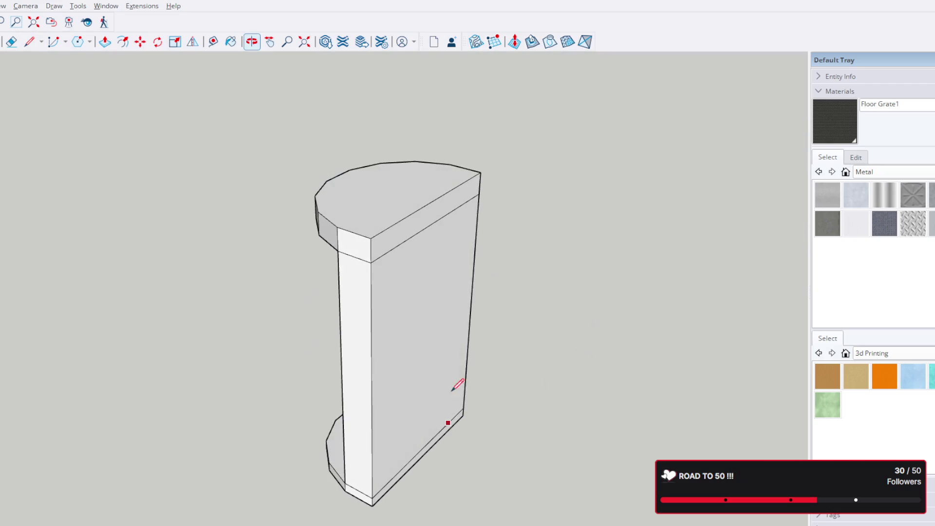
pyautogui.moveTo(560, 309); pyautogui.dragTo(431, 256, button='middle')
pyautogui.moveTo(391, 329)
pyautogui.mouseDown(button='middle')
pyautogui.moveTo(672, 219)
pyautogui.moveTo(512, 247)
pyautogui.moveTo(657, 263)
pyautogui.mouseUp(button='middle')
pyautogui.moveTo(482, 241)
pyautogui.mouseDown(button='middle')
pyautogui.moveTo(424, 252)
pyautogui.moveTo(504, 260)
pyautogui.moveTo(484, 263)
pyautogui.moveTo(556, 252)
pyautogui.moveTo(527, 373)
pyautogui.moveTo(392, 458)
pyautogui.moveTo(124, 344)
pyautogui.moveTo(416, 125)
pyautogui.mouseUp(button='middle')
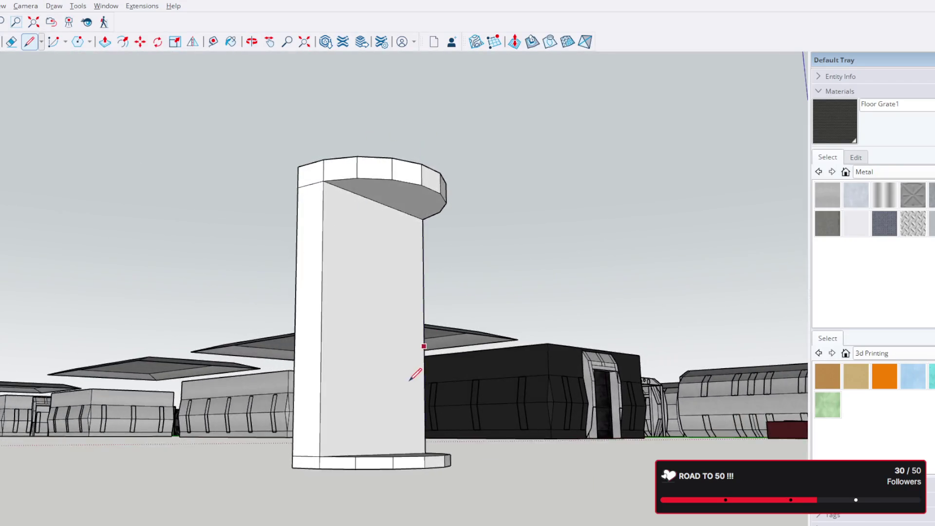
pyautogui.scroll(3, 375, 374)
pyautogui.scroll(-4, 344, 328)
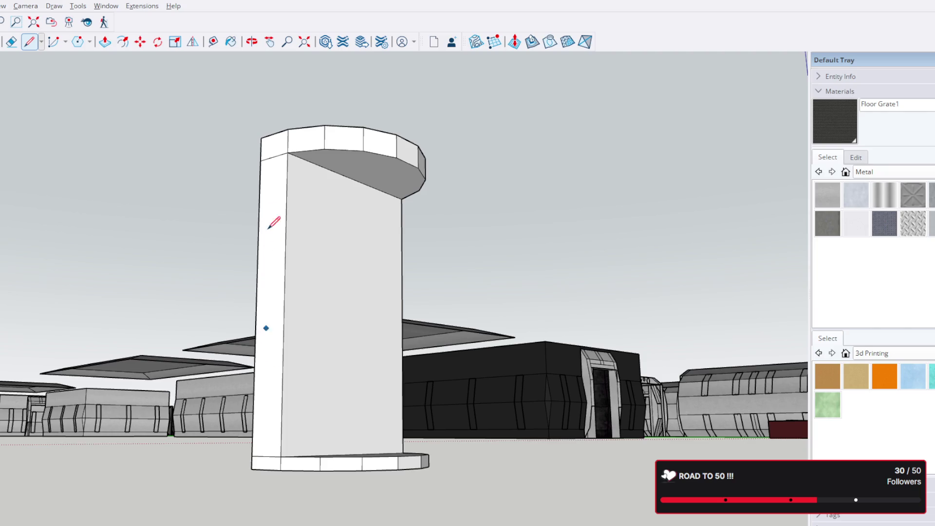
pyautogui.moveTo(307, 212)
pyautogui.mouseDown(button='middle')
pyautogui.moveTo(321, 205)
pyautogui.moveTo(348, 247)
pyautogui.moveTo(336, 314)
pyautogui.moveTo(366, 307)
pyautogui.moveTo(387, 285)
pyautogui.moveTo(256, 224)
pyautogui.moveTo(314, 467)
pyautogui.moveTo(362, 497)
pyautogui.moveTo(411, 299)
pyautogui.moveTo(417, 225)
pyautogui.mouseUp(button='middle')
pyautogui.scroll(3, 351, 267)
pyautogui.scroll(-3, 353, 274)
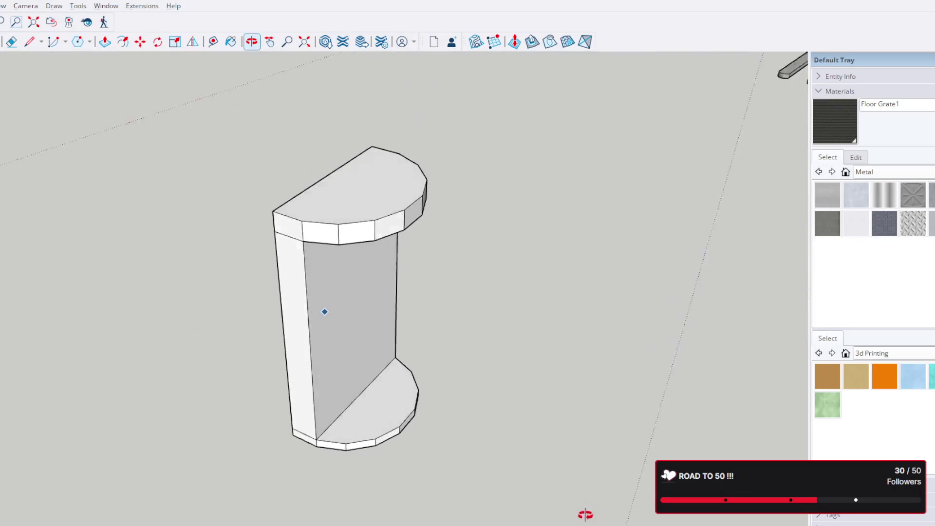
pyautogui.click(30, 42)
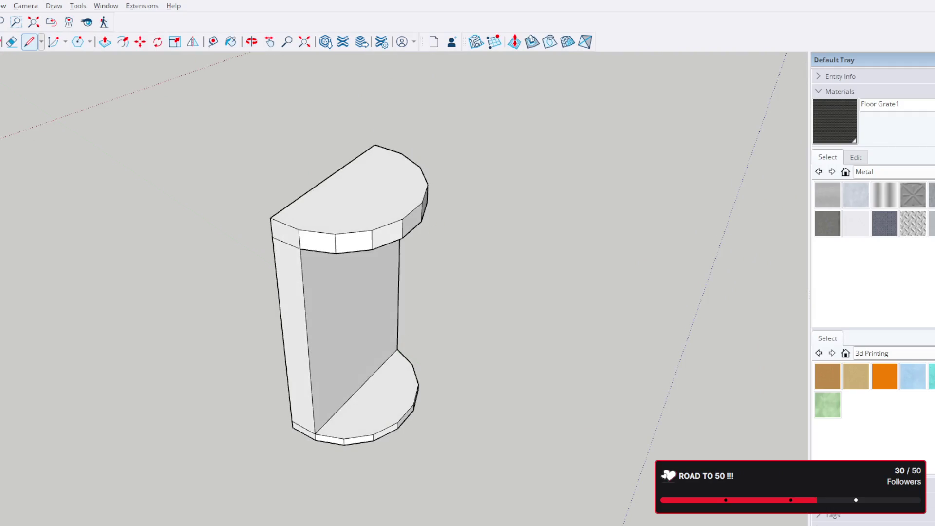
pyautogui.press('space')
pyautogui.scroll(-5, 359, 299)
pyautogui.scroll(-5, 351, 278)
# Open the chair group for editing and select both armrest parts.
pyautogui.press('m')
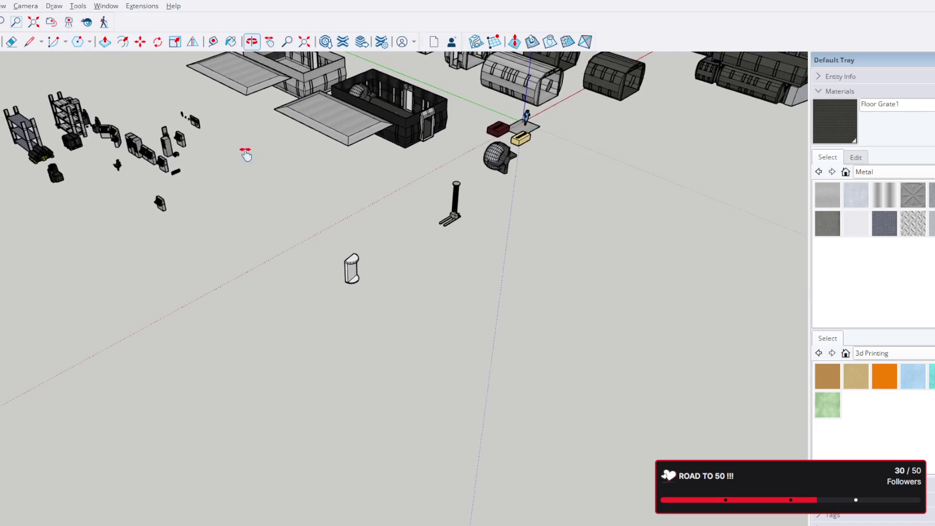
pyautogui.scroll(5, 246, 154)
pyautogui.scroll(5, 246, 153)
pyautogui.scroll(5, 256, 204)
pyautogui.scroll(2, 274, 258)
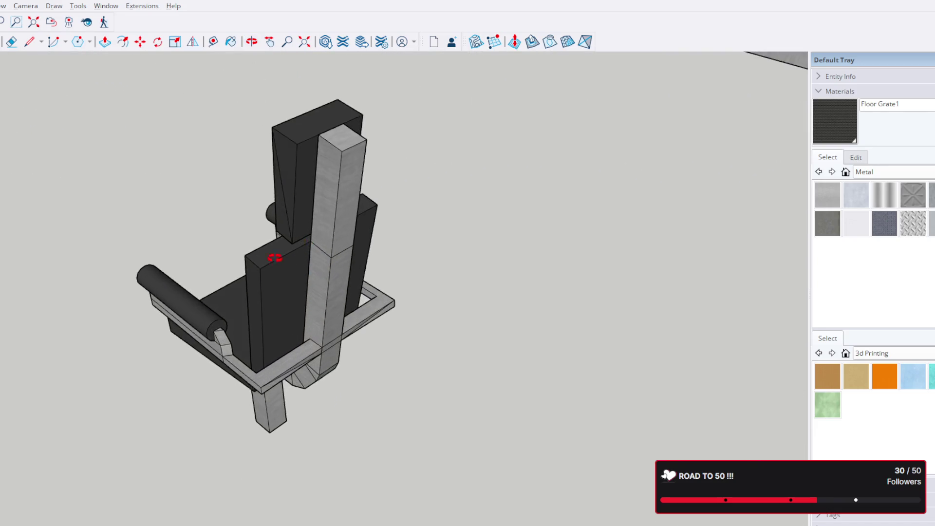
pyautogui.moveTo(274, 259)
pyautogui.mouseDown(button='middle')
pyautogui.moveTo(431, 321)
pyautogui.moveTo(452, 141)
pyautogui.moveTo(409, 95)
pyautogui.moveTo(219, 127)
pyautogui.moveTo(130, 151)
pyautogui.moveTo(24, 230)
pyautogui.moveTo(394, 371)
pyautogui.moveTo(690, 222)
pyautogui.moveTo(673, 223)
pyautogui.mouseUp(button='middle')
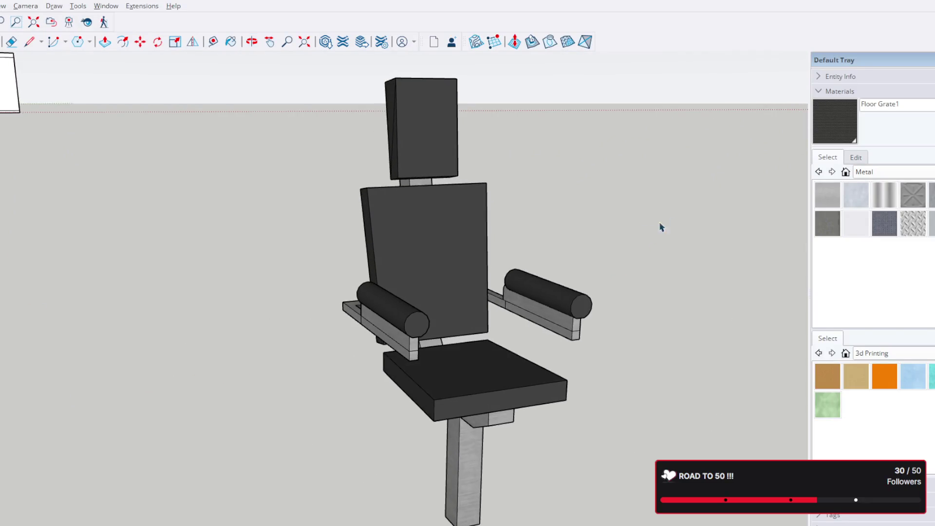
pyautogui.doubleClick(406, 343)
pyautogui.click(406, 343)
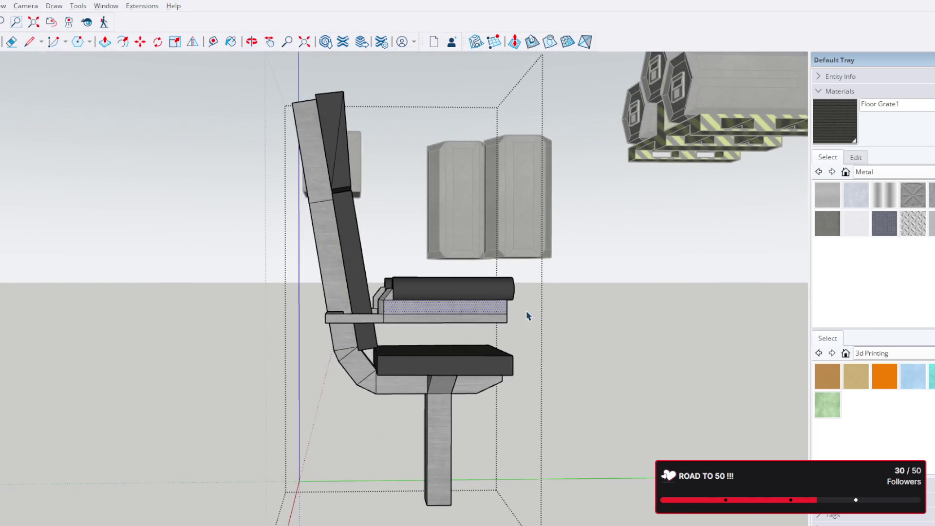
pyautogui.moveTo(535, 314); pyautogui.dragTo(380, 268)
pyautogui.moveTo(380, 269)
pyautogui.mouseDown(button='middle')
pyautogui.moveTo(514, 219)
pyautogui.moveTo(390, 307)
pyautogui.mouseUp(button='middle')
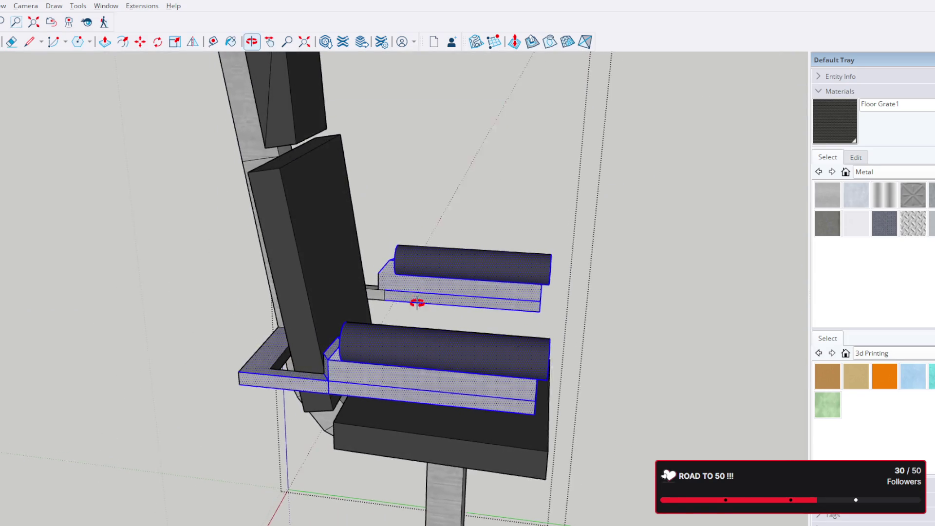
pyautogui.click(141, 42)
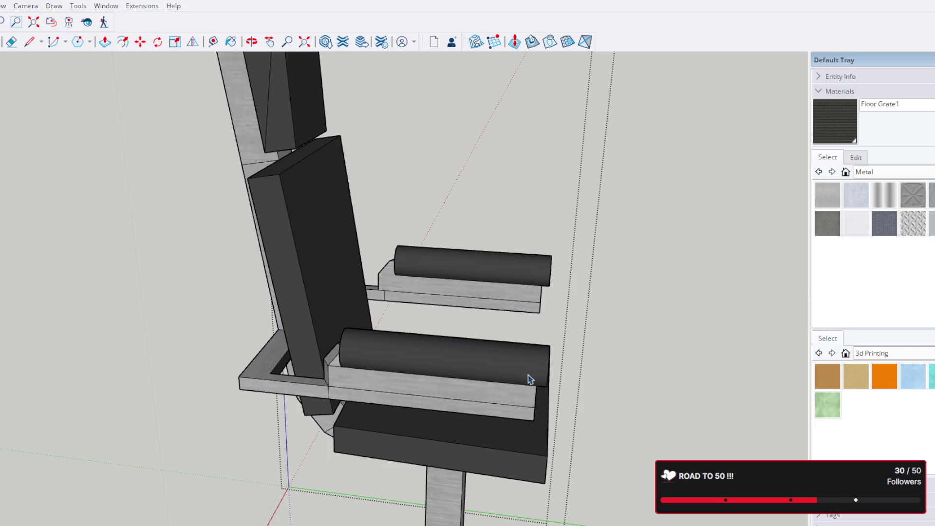
# Drop the backrest from the selection and start moving the two armrests.
pyautogui.moveTo(442, 70); pyautogui.dragTo(662, 289, button='middle')
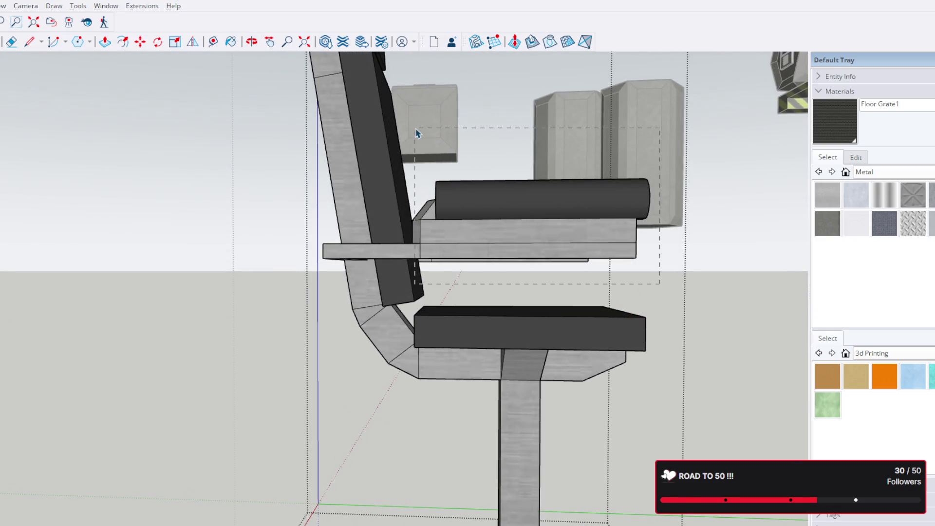
pyautogui.click(419, 133)
pyautogui.moveTo(437, 140)
pyautogui.mouseDown(button='middle')
pyautogui.moveTo(468, 159)
pyautogui.moveTo(454, 171)
pyautogui.mouseUp(button='middle')
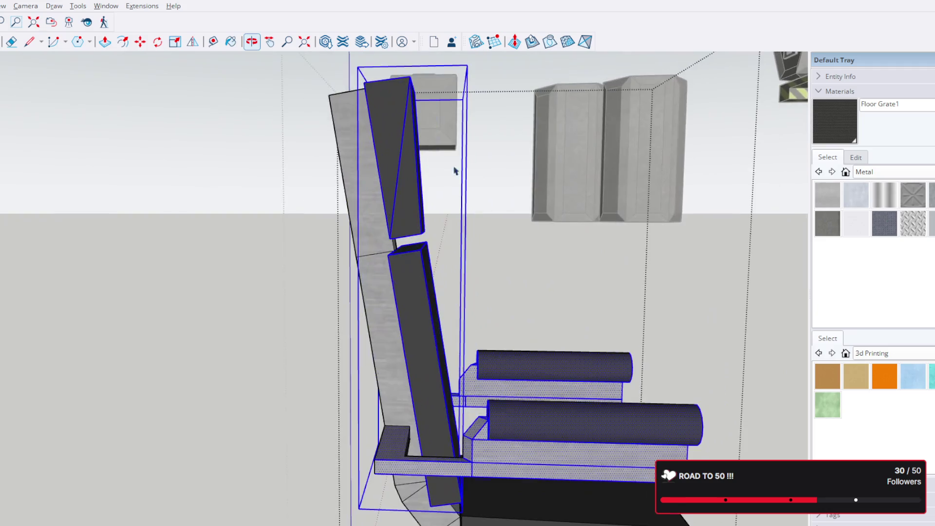
pyautogui.keyDown('shift'); pyautogui.click(407, 293); pyautogui.keyUp('shift')
pyautogui.press('m')
pyautogui.moveTo(504, 397)
pyautogui.mouseDown()
pyautogui.moveTo(235, 347)
pyautogui.moveTo(414, 295)
pyautogui.mouseUp()
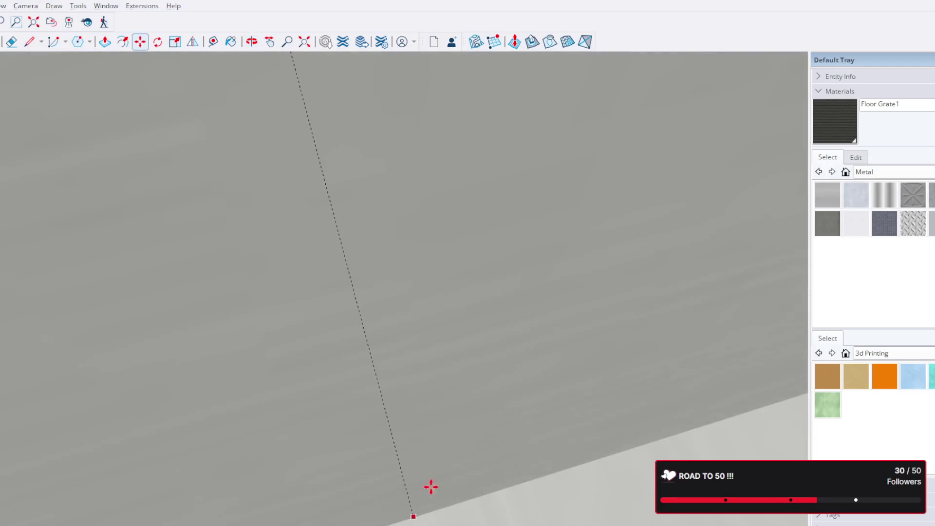
pyautogui.scroll(-5, 414, 294)
# Carry the armrests across the scene and place them beside the cabinet.
pyautogui.moveTo(409, 285)
pyautogui.mouseDown(button='middle')
pyautogui.moveTo(296, 252)
pyautogui.moveTo(701, 387)
pyautogui.moveTo(379, 251)
pyautogui.mouseUp(button='middle')
pyautogui.scroll(5, 379, 250)
pyautogui.keyDown('shift'); pyautogui.moveTo(446, 198); pyautogui.dragTo(541, 365, button='middle'); pyautogui.keyUp('shift')
pyautogui.press('m')
pyautogui.scroll(-5, 169, 424)
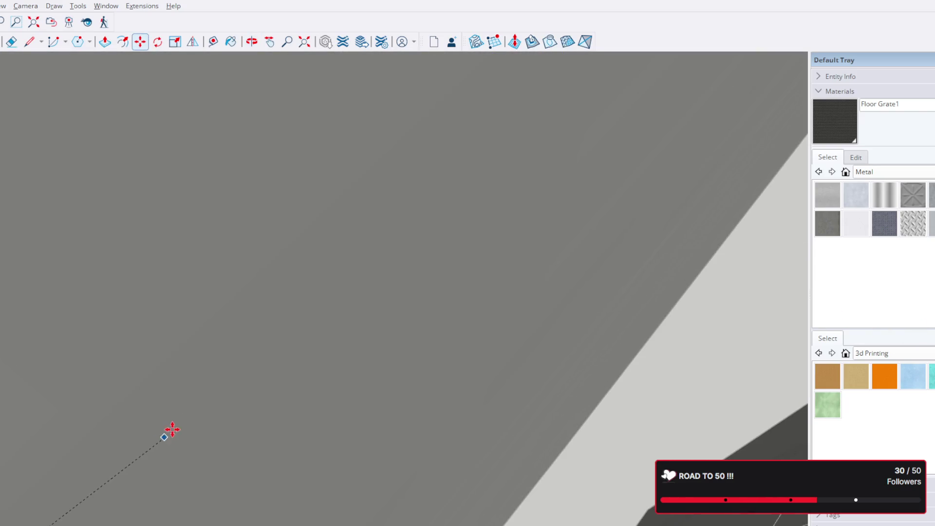
pyautogui.scroll(-4, 314, 424)
pyautogui.scroll(-4, 600, 391)
pyautogui.scroll(-4, 475, 380)
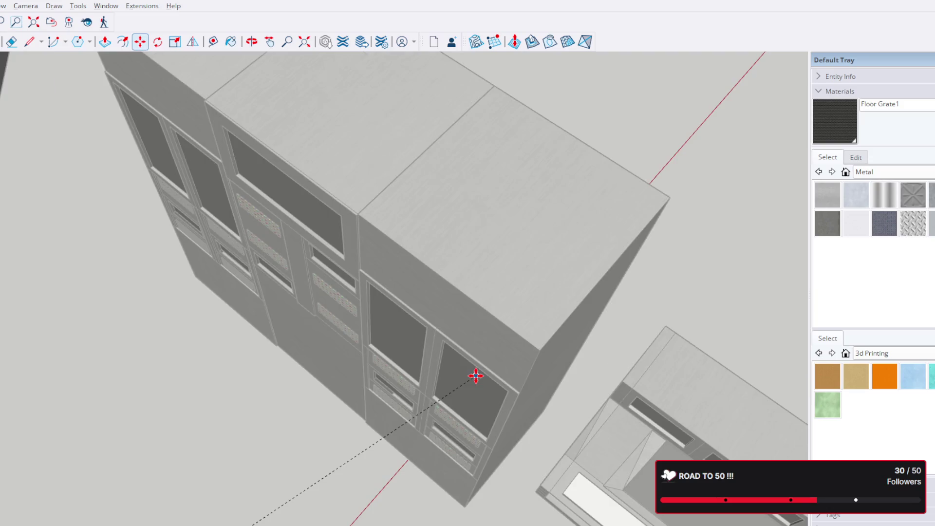
pyautogui.scroll(-5, 475, 380)
pyautogui.scroll(-2, 484, 374)
pyautogui.scroll(4, 467, 394)
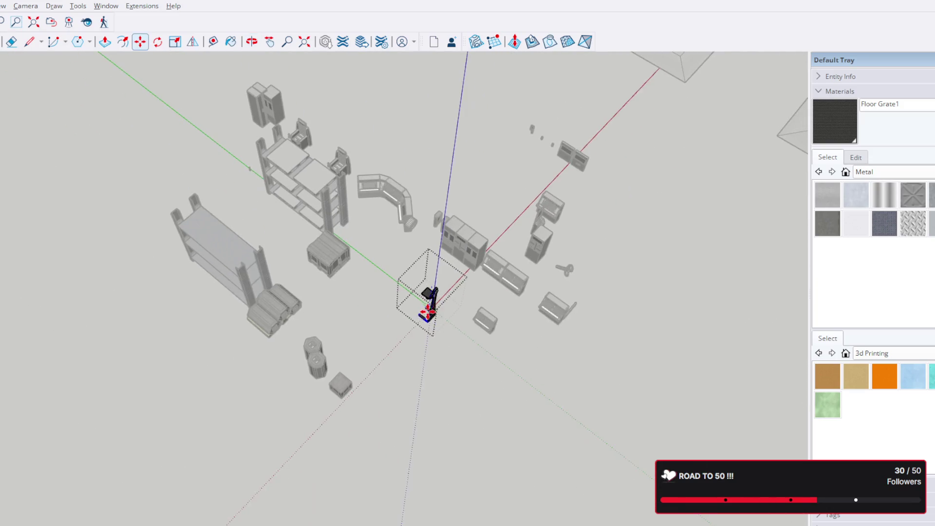
pyautogui.scroll(4, 336, 242)
pyautogui.scroll(4, 394, 255)
pyautogui.scroll(4, 453, 300)
pyautogui.scroll(2, 467, 292)
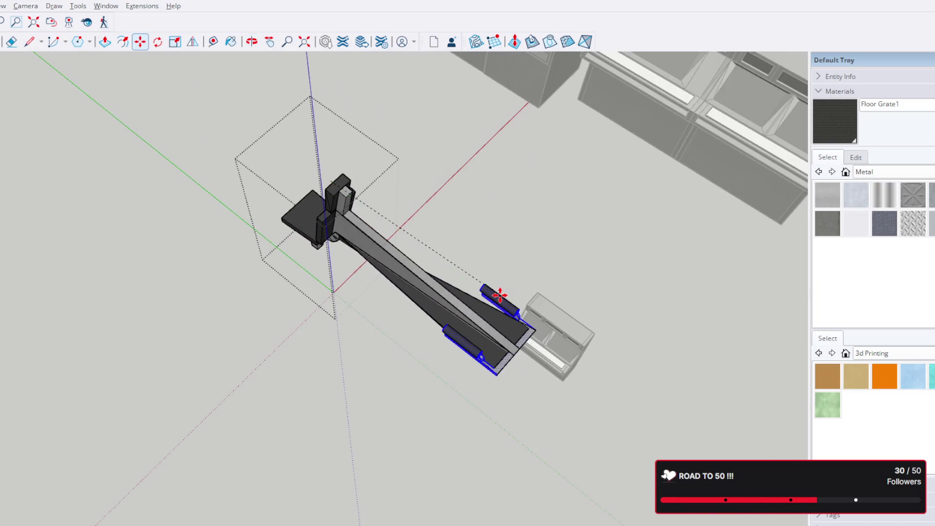
pyautogui.scroll(-3, 494, 302)
pyautogui.click(495, 302)
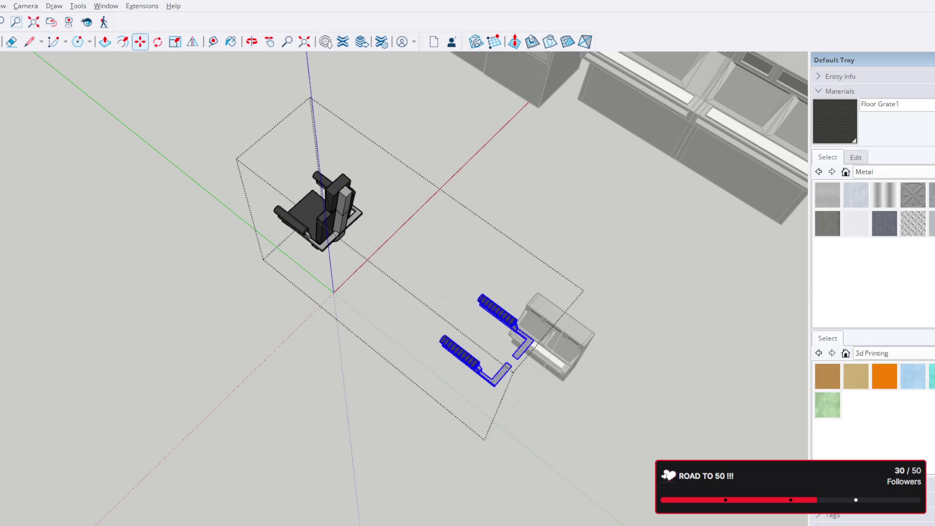
pyautogui.moveTo(146, 197); pyautogui.dragTo(540, 111, button='middle')
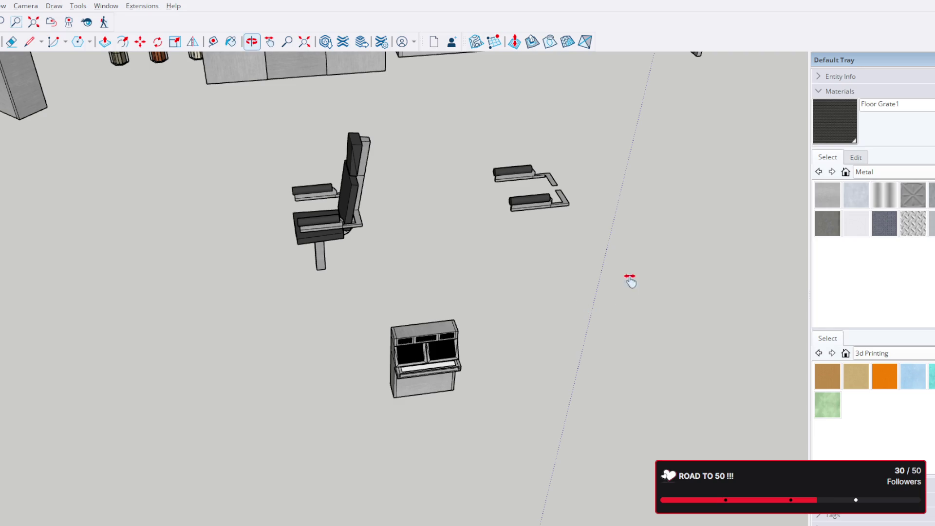
pyautogui.keyDown('shift'); pyautogui.moveTo(628, 282); pyautogui.dragTo(571, 305, button='middle'); pyautogui.keyUp('shift')
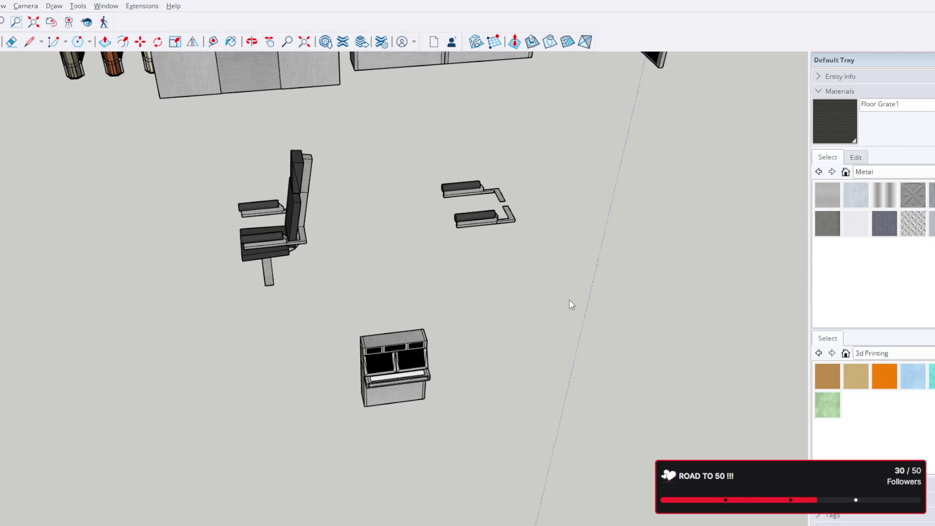
pyautogui.scroll(-3, 557, 352)
pyautogui.scroll(4, 549, 271)
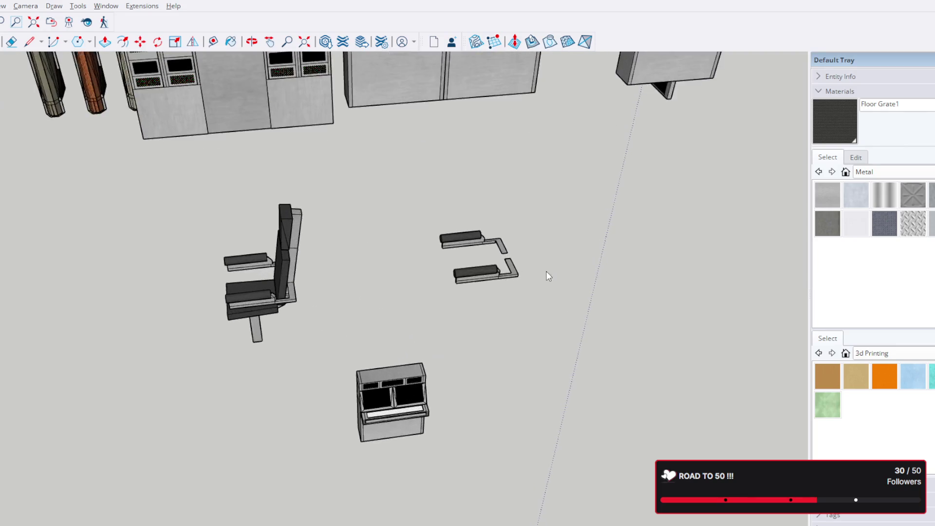
pyautogui.scroll(3, 498, 274)
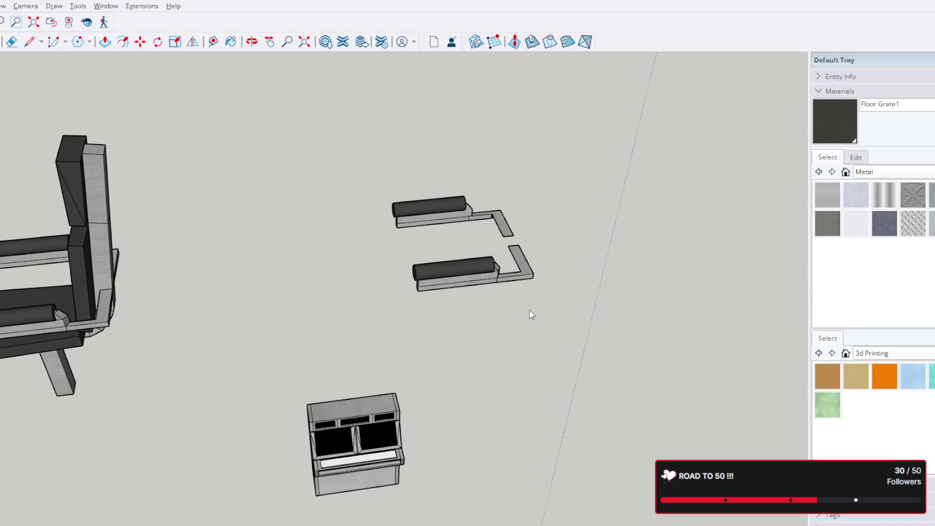
# Explode the group holding chair and armrests, then deselect the armrest cushions.
pyautogui.moveTo(527, 304); pyautogui.dragTo(430, 229, button='middle')
pyautogui.click(429, 228)
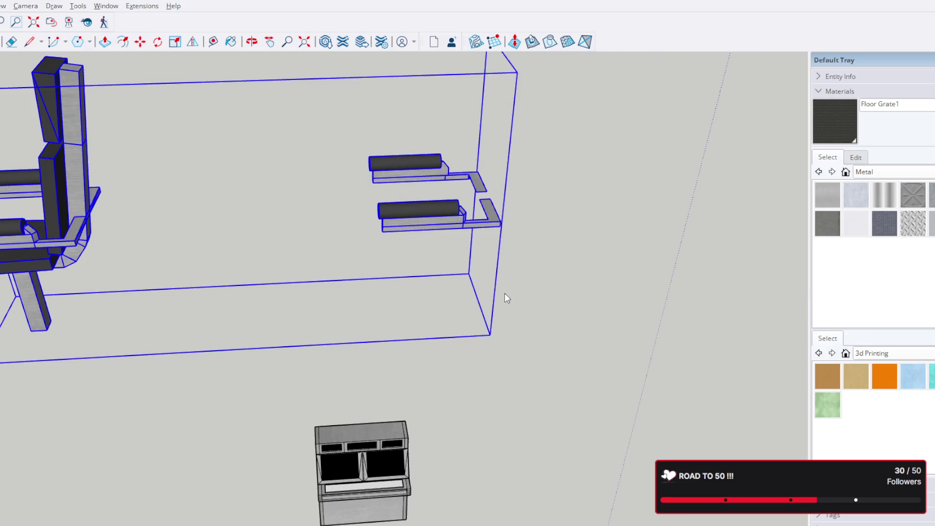
pyautogui.hotkey('shift', 'e')
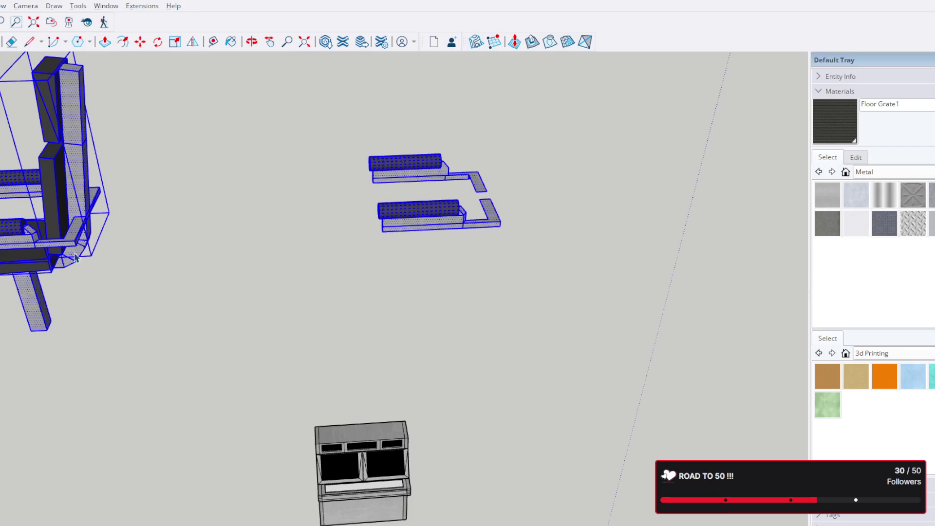
pyautogui.moveTo(570, 273); pyautogui.dragTo(355, 143)
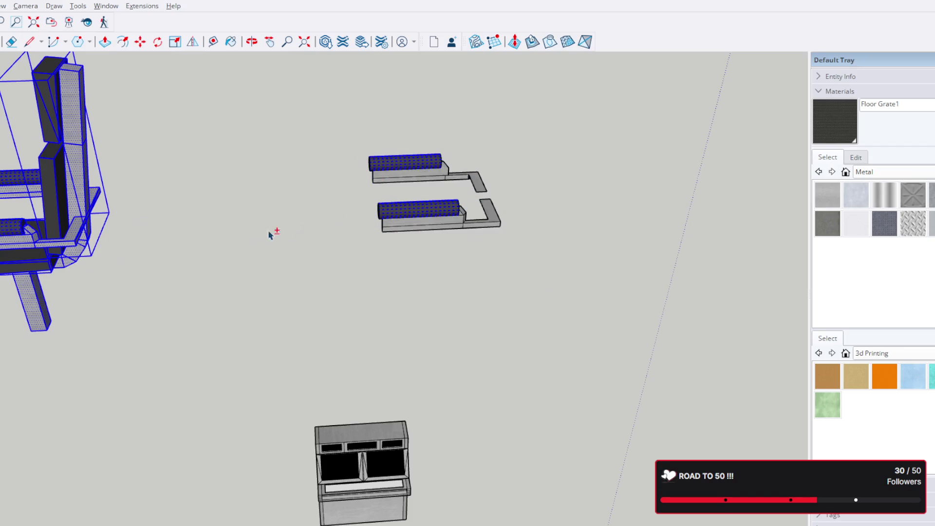
pyautogui.click(420, 212)
pyautogui.click(418, 165)
# Clear the selection and select the chair's backrest after orbiting around it.
pyautogui.click(130, 317)
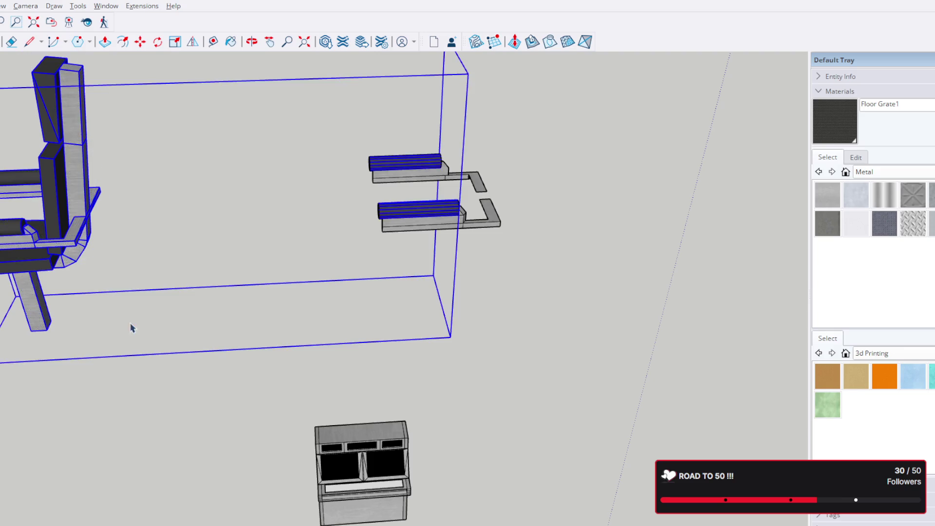
pyautogui.click(447, 265)
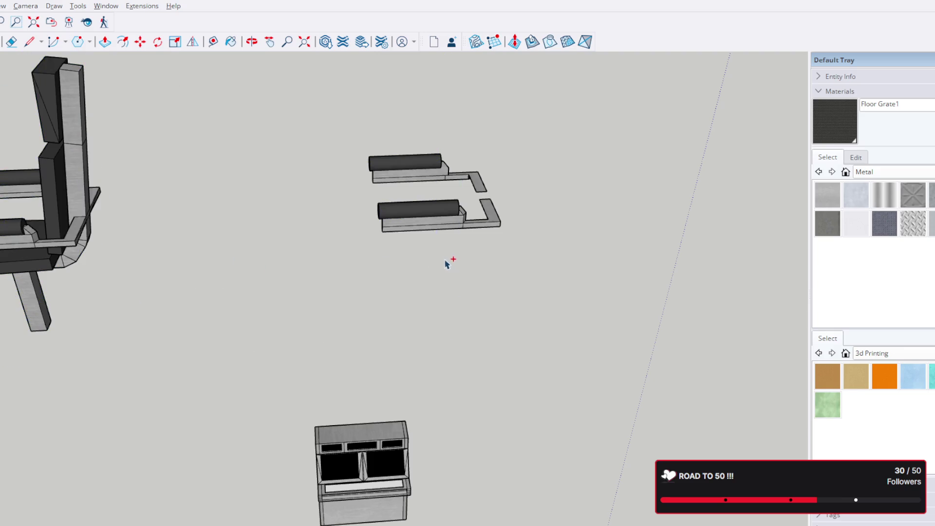
pyautogui.moveTo(175, 255); pyautogui.dragTo(38, 247, button='middle')
pyautogui.click(39, 247)
pyautogui.scroll(-3, 219, 249)
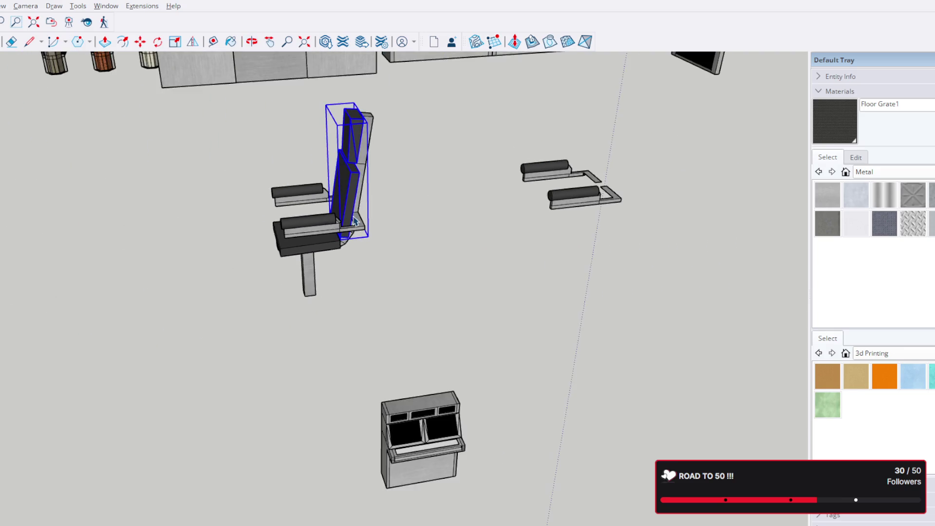
# Window-select the whole cockpit chair and group its parts with G.
pyautogui.moveTo(351, 220)
pyautogui.mouseDown(button='middle')
pyautogui.moveTo(476, 258)
pyautogui.moveTo(448, 356)
pyautogui.mouseUp(button='middle')
pyautogui.moveTo(447, 355); pyautogui.dragTo(322, 119)
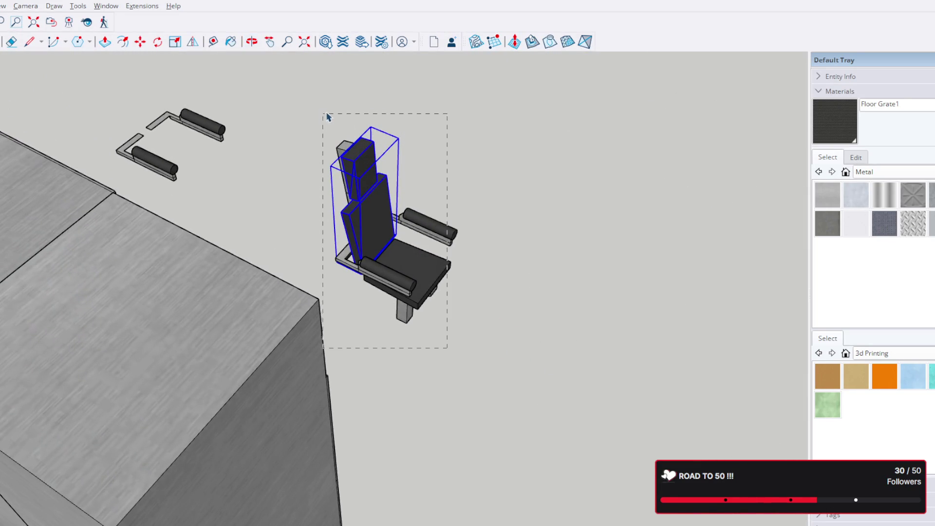
pyautogui.moveTo(343, 128)
pyautogui.mouseDown(button='middle')
pyautogui.moveTo(415, 183)
pyautogui.moveTo(439, 234)
pyautogui.mouseUp(button='middle')
pyautogui.click(541, 363)
pyautogui.moveTo(512, 376); pyautogui.dragTo(321, 124)
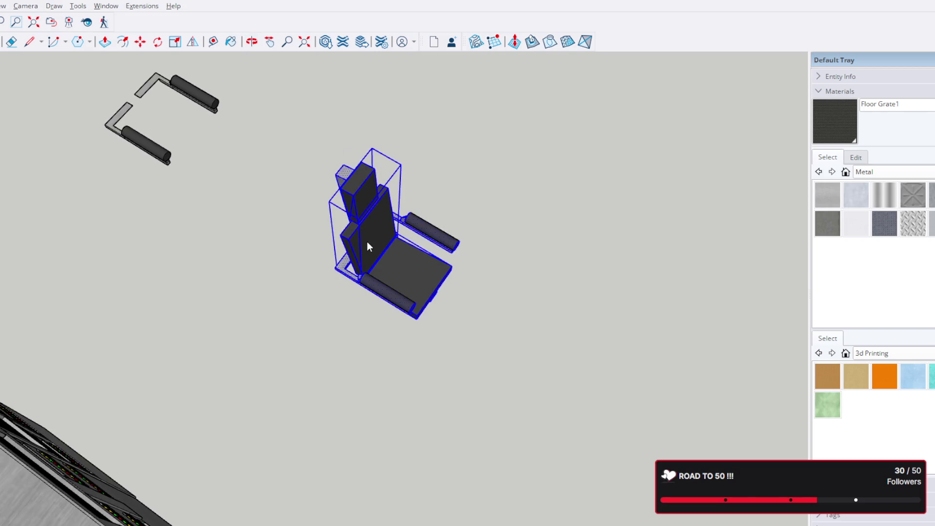
pyautogui.press('g')
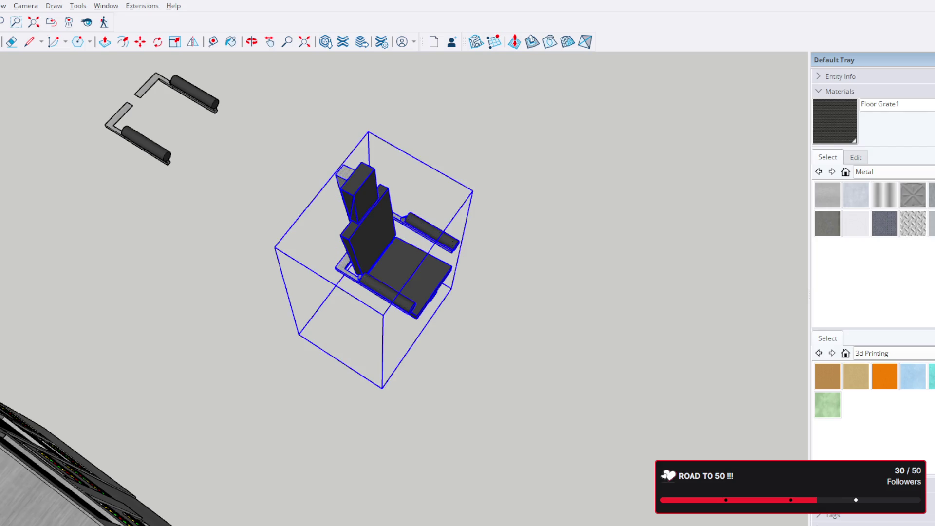
# Reselect the seat, backrest, headrest and armrests and group them into one object.
pyautogui.moveTo(409, 254); pyautogui.dragTo(363, 206, button='middle')
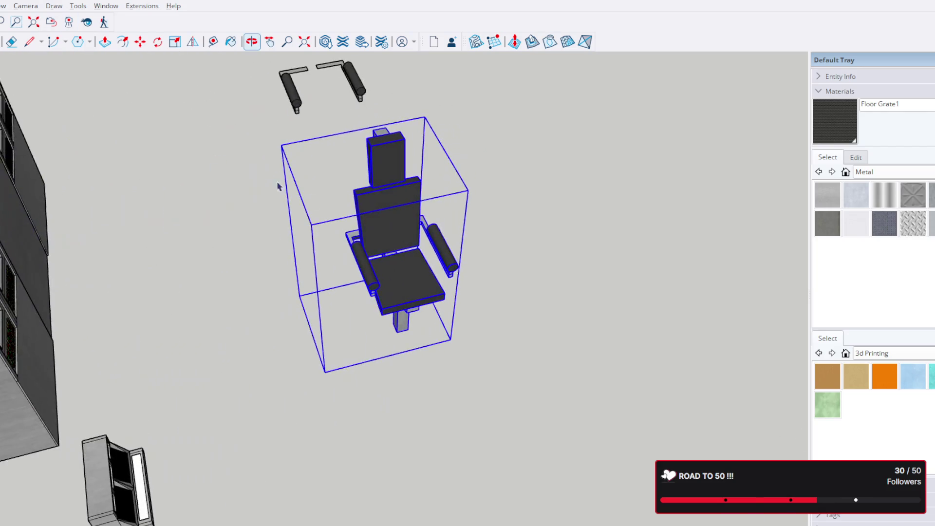
pyautogui.click(373, 292)
pyautogui.click(398, 238)
pyautogui.click(375, 283)
pyautogui.click(424, 299)
pyautogui.click(381, 169)
pyautogui.moveTo(381, 170); pyautogui.dragTo(409, 241, button='middle')
pyautogui.moveTo(348, 172); pyautogui.dragTo(479, 380)
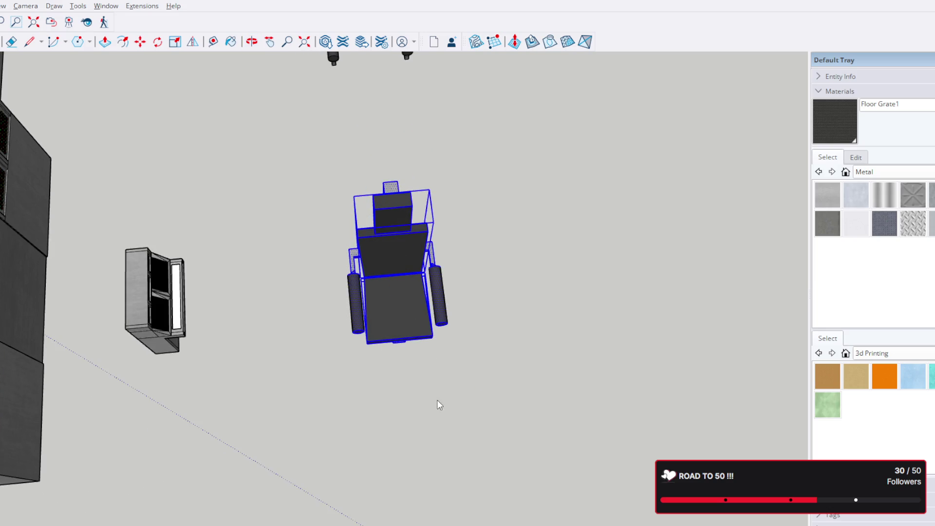
pyautogui.press('g')
pyautogui.scroll(3, 416, 313)
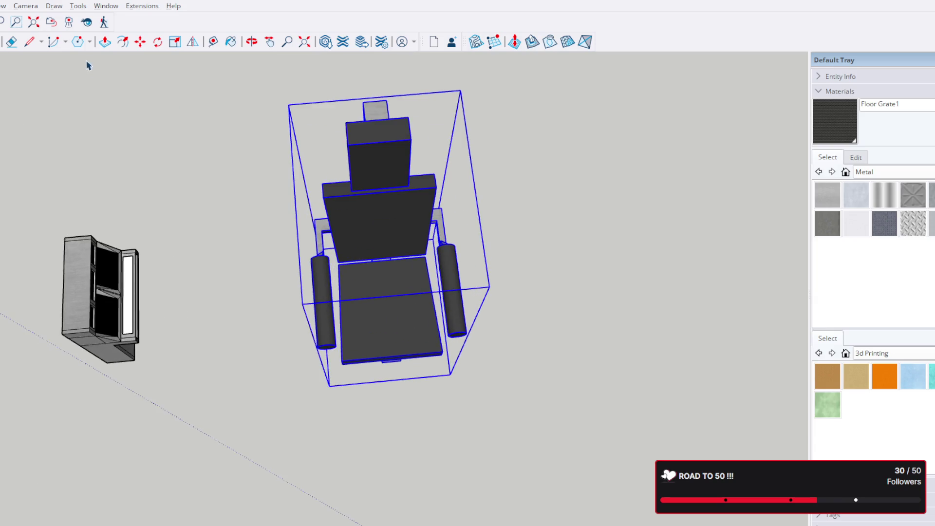
# Move the grouped chair slightly away from the spare armrests.
pyautogui.press('m')
pyautogui.moveTo(368, 291)
pyautogui.mouseDown()
pyautogui.moveTo(401, 265)
pyautogui.moveTo(478, 347)
pyautogui.mouseUp()
pyautogui.scroll(-3, 467, 322)
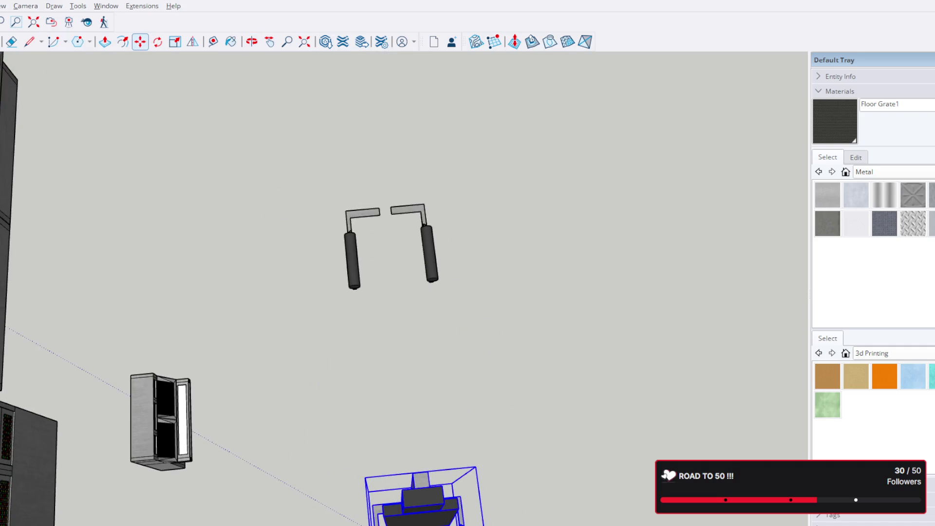
# Inspect the spare armrest pair from several angles, then clear the selection.
pyautogui.moveTo(428, 181); pyautogui.dragTo(495, 366, button='middle')
pyautogui.doubleClick(398, 248)
pyautogui.moveTo(434, 194); pyautogui.dragTo(497, 132, button='middle')
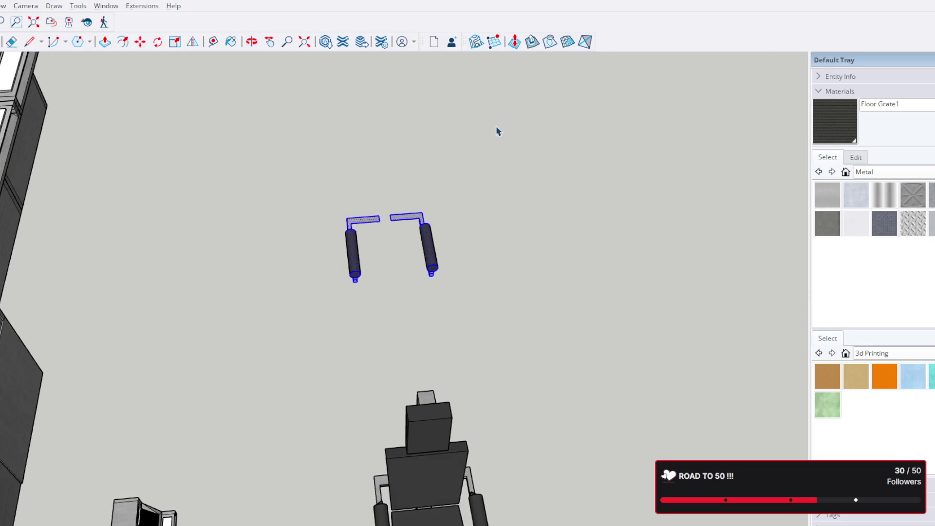
pyautogui.scroll(3, 409, 129)
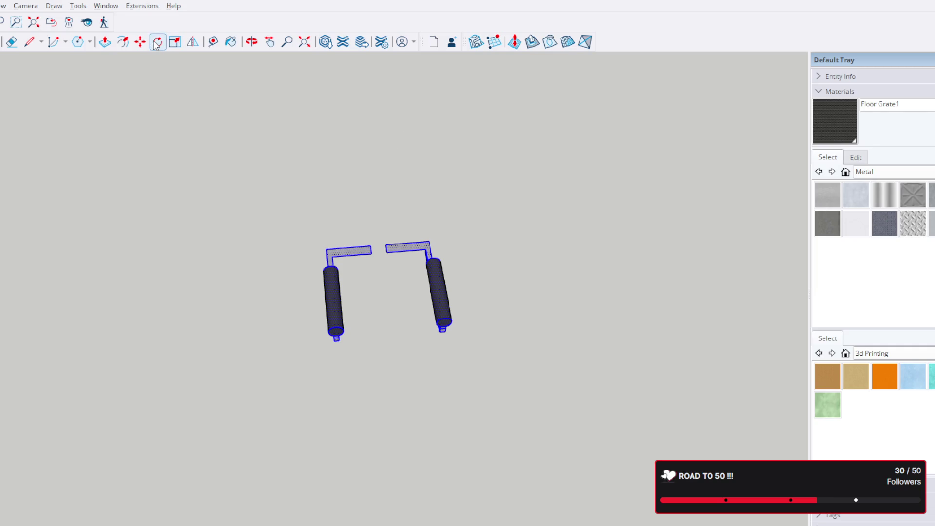
pyautogui.moveTo(431, 230)
pyautogui.mouseDown(button='middle')
pyautogui.moveTo(234, 205)
pyautogui.moveTo(453, 231)
pyautogui.mouseUp(button='middle')
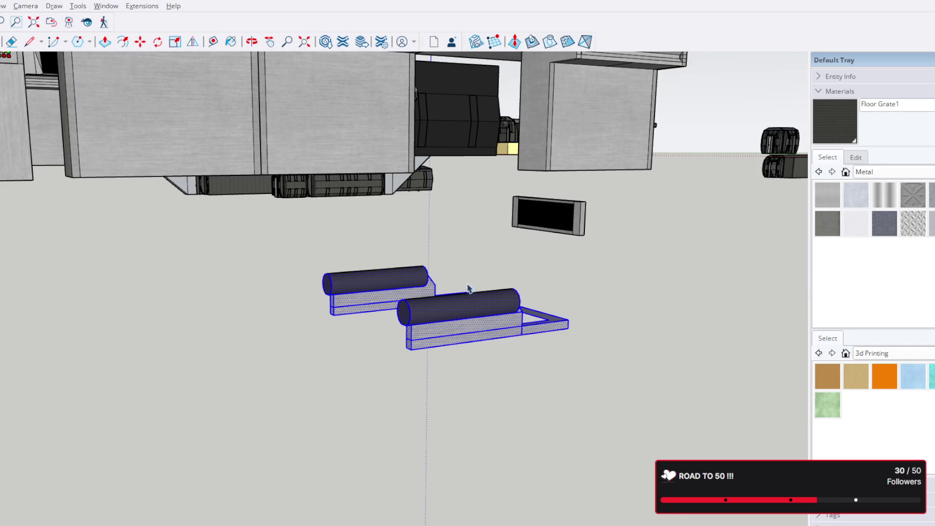
pyautogui.moveTo(469, 299)
pyautogui.mouseDown(button='middle')
pyautogui.moveTo(439, 278)
pyautogui.moveTo(657, 332)
pyautogui.moveTo(472, 257)
pyautogui.moveTo(661, 248)
pyautogui.moveTo(673, 445)
pyautogui.mouseUp(button='middle')
pyautogui.scroll(2, 262, 330)
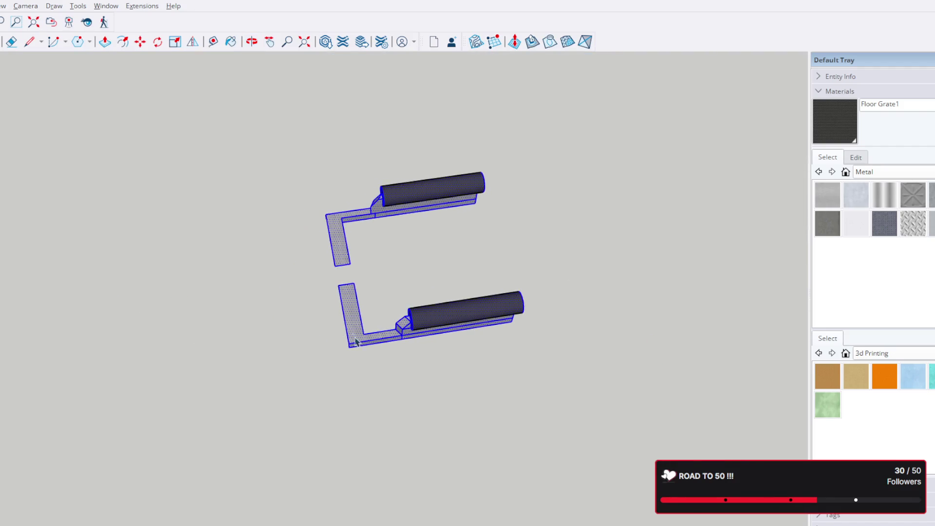
pyautogui.click(391, 385)
# Delete the two L-shaped brackets, leaving only the cylindrical cushions.
pyautogui.moveTo(416, 346); pyautogui.dragTo(368, 355, button='middle')
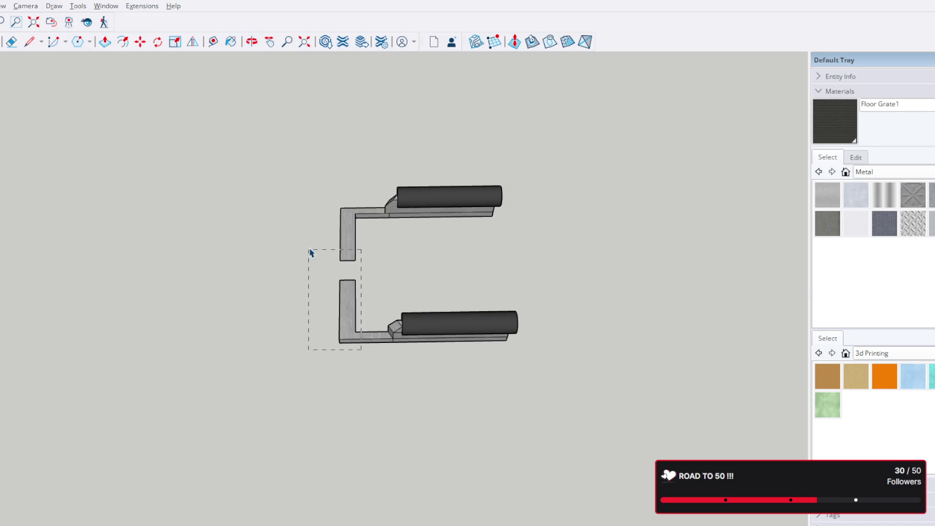
pyautogui.moveTo(310, 190); pyautogui.dragTo(308, 184)
pyautogui.press('Delete')
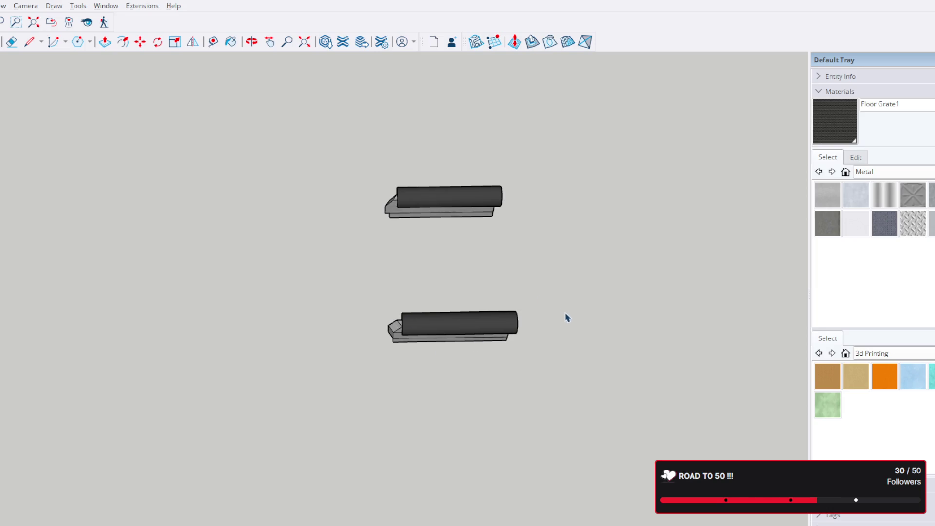
pyautogui.moveTo(561, 380); pyautogui.dragTo(226, 320, button='middle')
pyautogui.scroll(-8, 226, 321)
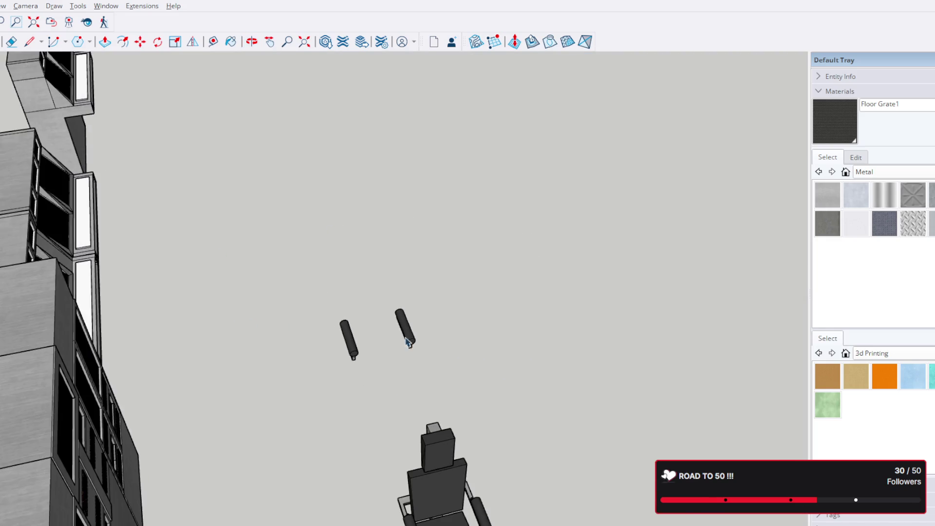
# Box-select the two cylindrical cushions from above.
pyautogui.moveTo(336, 270); pyautogui.dragTo(358, 259, button='middle')
pyautogui.scroll(-3, 358, 259)
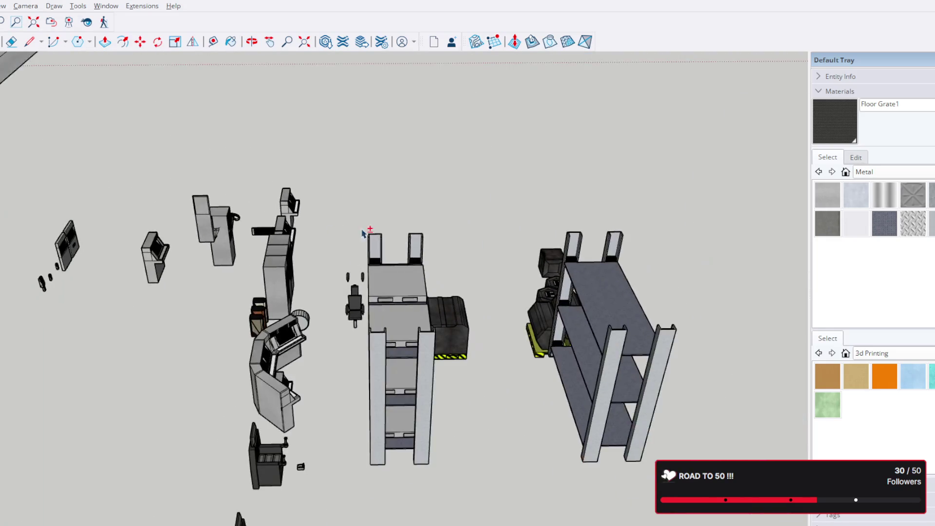
pyautogui.scroll(10, 365, 292)
pyautogui.scroll(10, 331, 283)
pyautogui.moveTo(336, 380); pyautogui.dragTo(351, 391, button='middle')
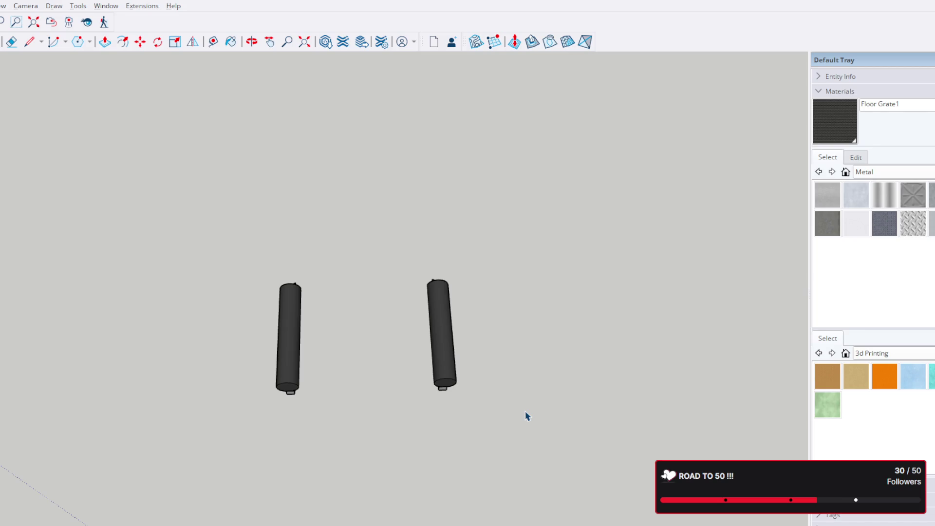
pyautogui.moveTo(526, 409)
pyautogui.mouseDown(button='middle')
pyautogui.moveTo(382, 247)
pyautogui.moveTo(523, 464)
pyautogui.moveTo(546, 397)
pyautogui.mouseUp(button='middle')
pyautogui.press('space')
pyautogui.moveTo(528, 400); pyautogui.dragTo(230, 254)
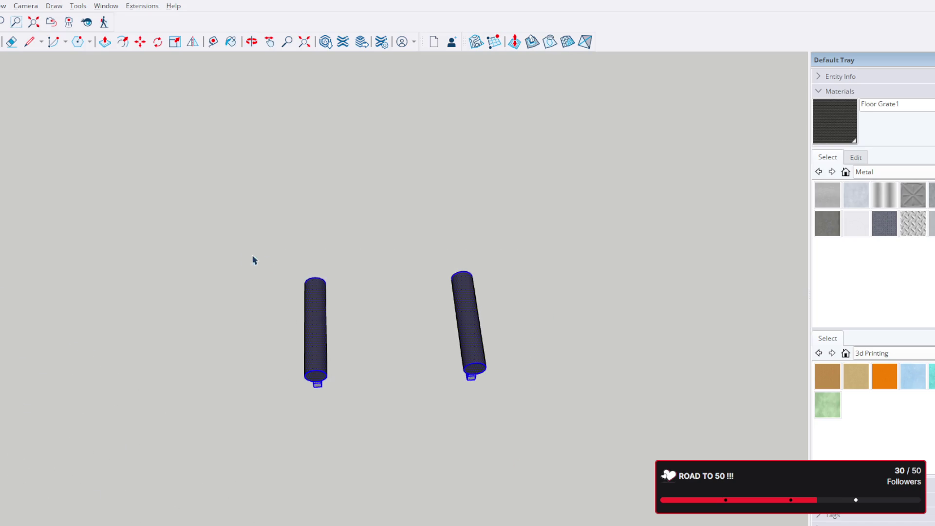
# Start a Move on the cushions and bring the half-round capsule pod into view.
pyautogui.click(142, 43)
pyautogui.scroll(-5, 317, 234)
pyautogui.scroll(-5, 344, 183)
pyautogui.moveTo(344, 183)
pyautogui.mouseDown(button='middle')
pyautogui.moveTo(373, 401)
pyautogui.moveTo(391, 446)
pyautogui.mouseUp(button='middle')
pyautogui.scroll(5, 394, 406)
pyautogui.moveTo(289, 340); pyautogui.dragTo(793, 334, button='middle')
# Carry the two cushions along the green axis toward the capsule pod.
pyautogui.click(422, 390)
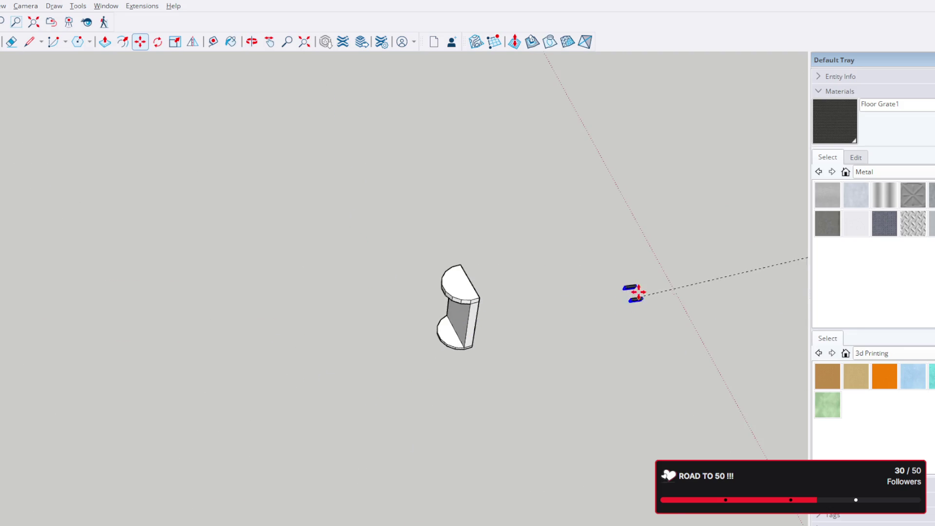
pyautogui.moveTo(629, 299); pyautogui.dragTo(577, 289, button='middle')
pyautogui.moveTo(458, 246)
pyautogui.mouseDown()
pyautogui.moveTo(428, 228)
pyautogui.moveTo(411, 265)
pyautogui.mouseUp()
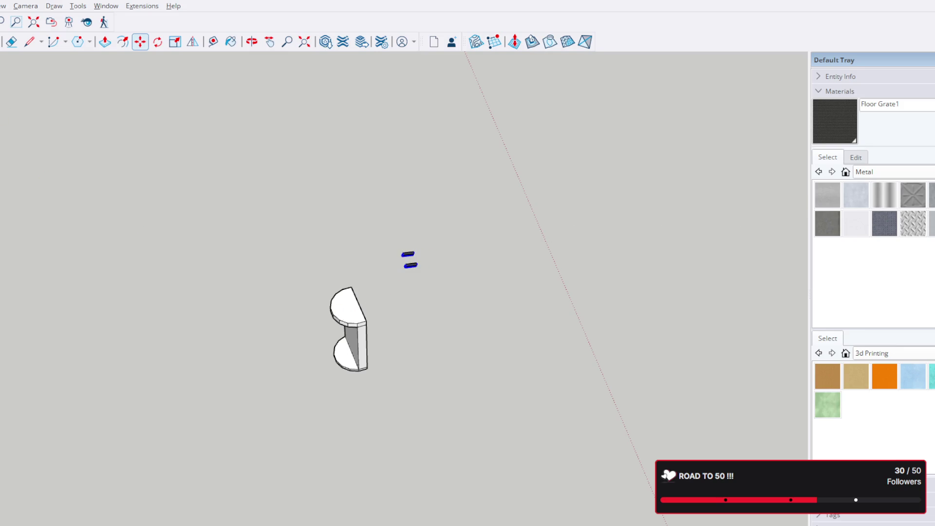
pyautogui.scroll(3, 351, 322)
pyautogui.moveTo(351, 321); pyautogui.dragTo(322, 366, button='middle')
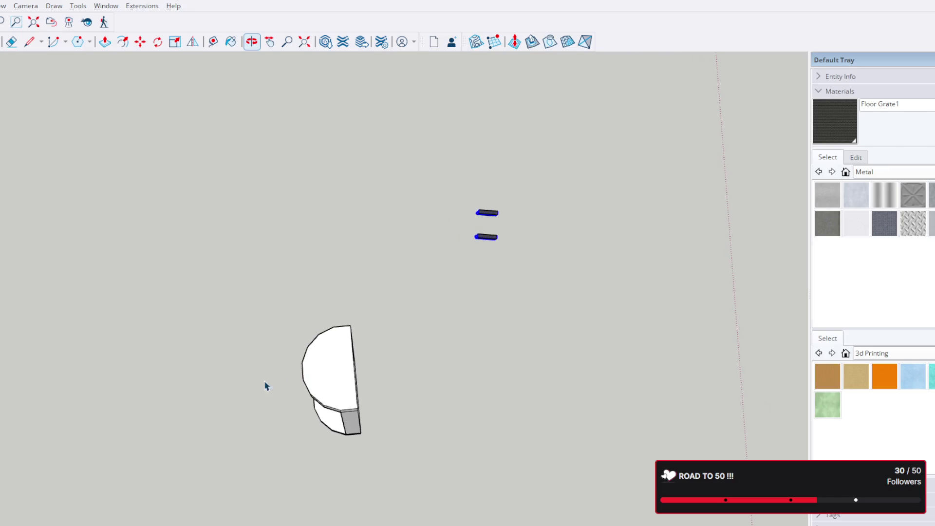
# Select the whole half-round pod solid and rotate it about its top corner.
pyautogui.tripleClick(347, 372)
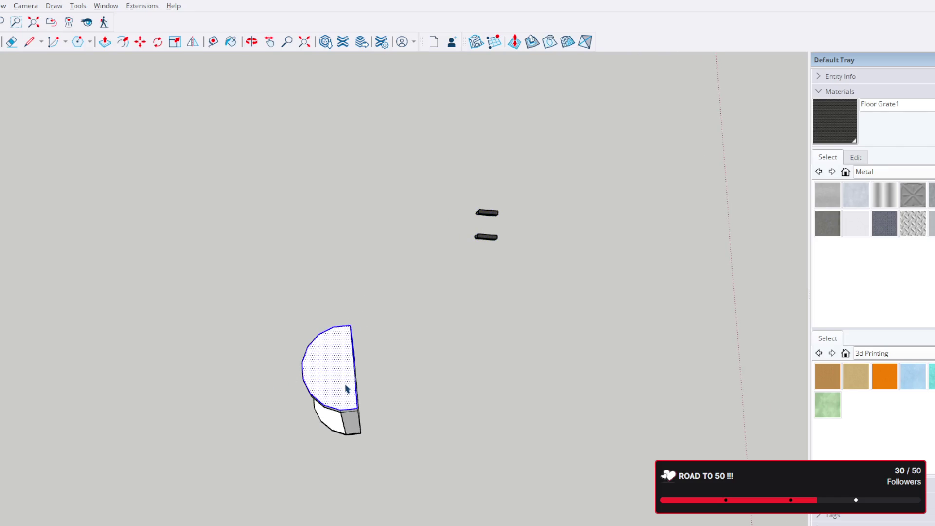
pyautogui.click(156, 43)
pyautogui.tripleClick(355, 403)
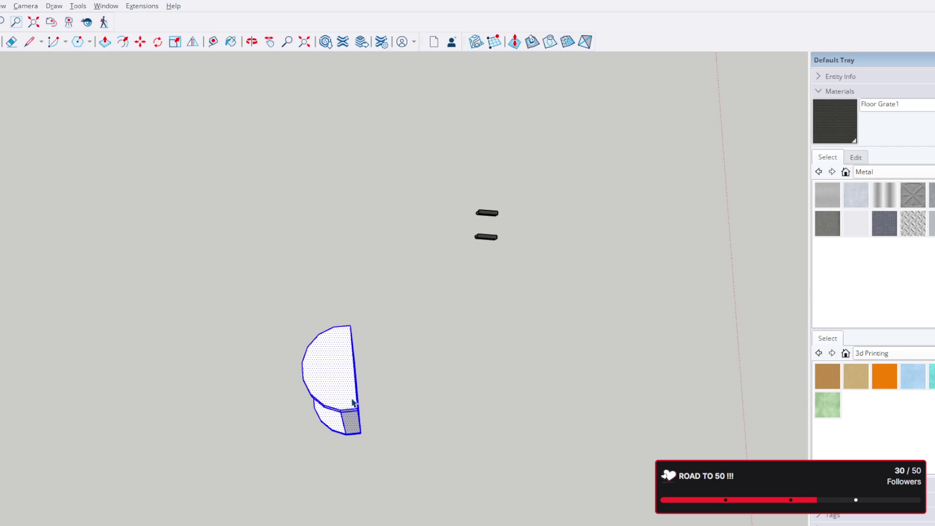
pyautogui.click(157, 42)
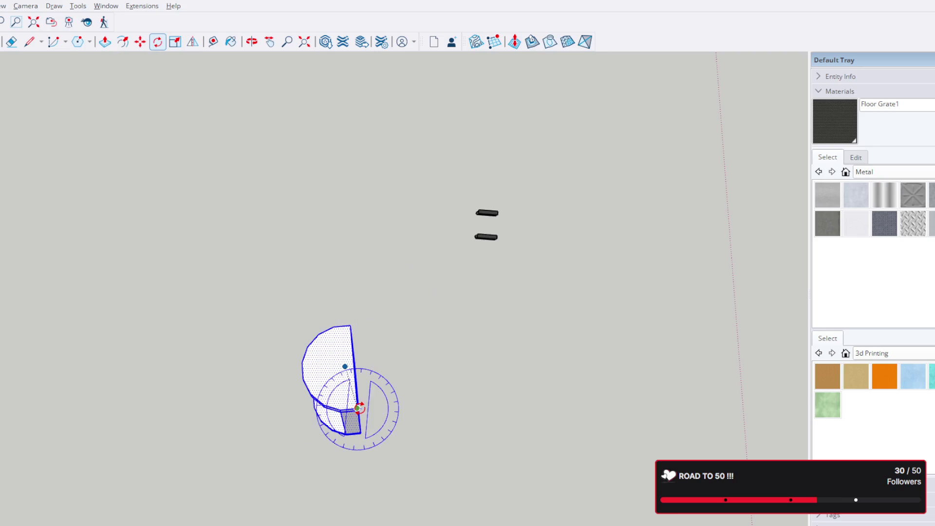
pyautogui.scroll(2, 350, 325)
pyautogui.scroll(2, 349, 321)
pyautogui.scroll(2, 348, 328)
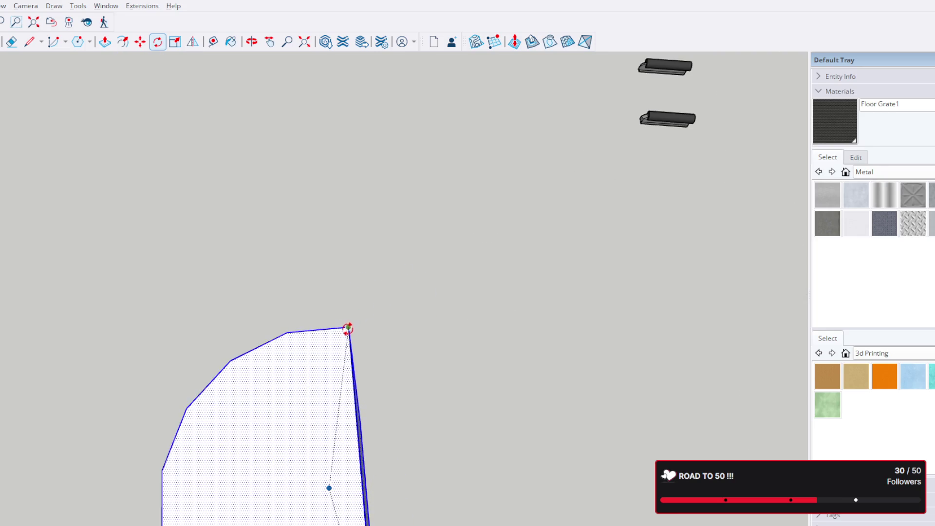
pyautogui.scroll(-3, 347, 330)
pyautogui.click(395, 329)
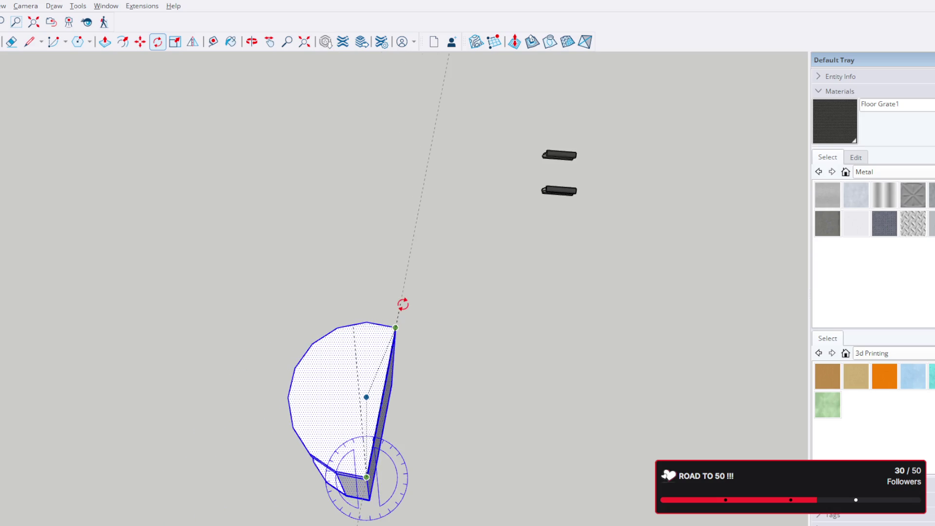
pyautogui.scroll(-2, 402, 302)
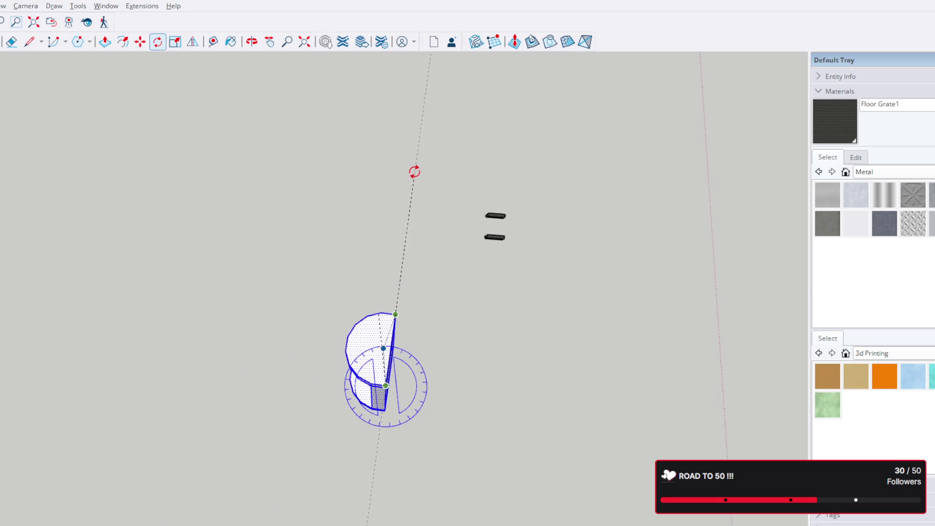
pyautogui.scroll(-2, 414, 166)
pyautogui.click(414, 175)
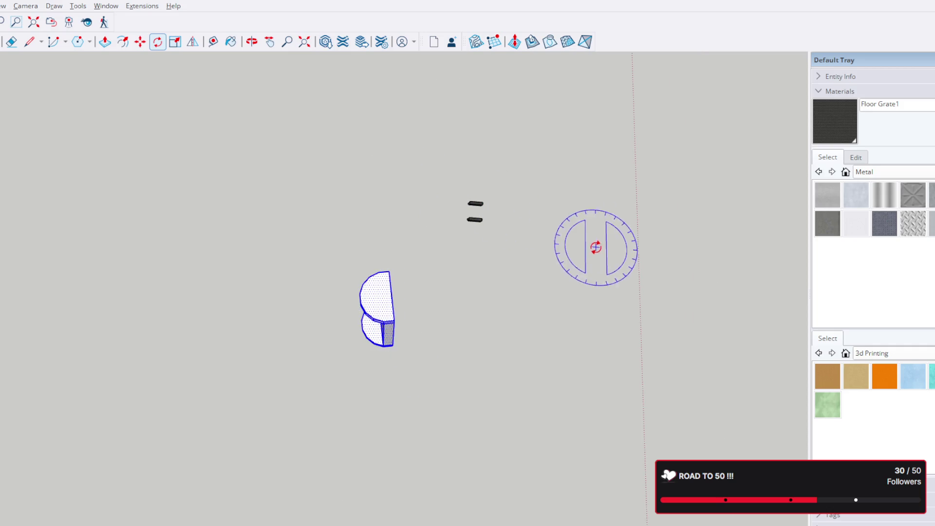
# Place the pod at the grey slab's corner and rotate it upright along the slab edge.
pyautogui.click(139, 41)
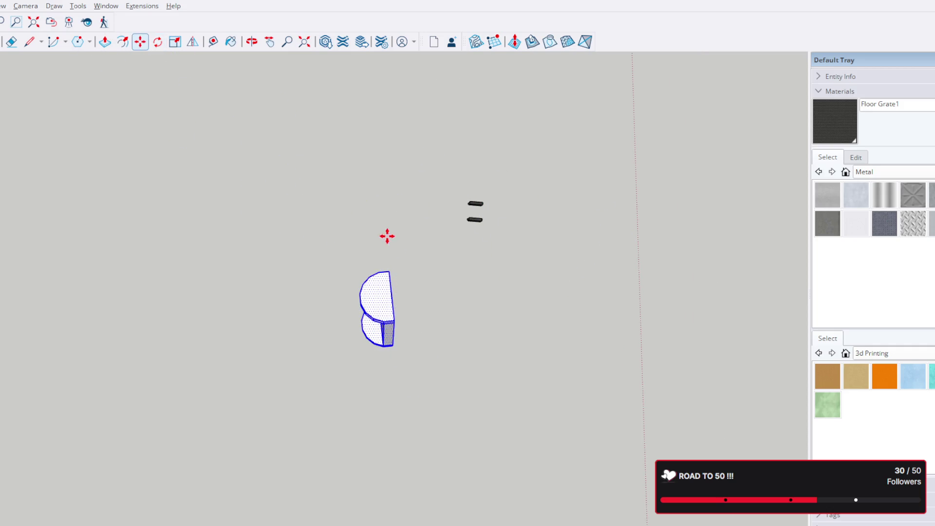
pyautogui.click(394, 321)
pyautogui.scroll(-3, 482, 333)
pyautogui.scroll(-3, 476, 359)
pyautogui.scroll(-3, 460, 292)
pyautogui.scroll(5, 451, 248)
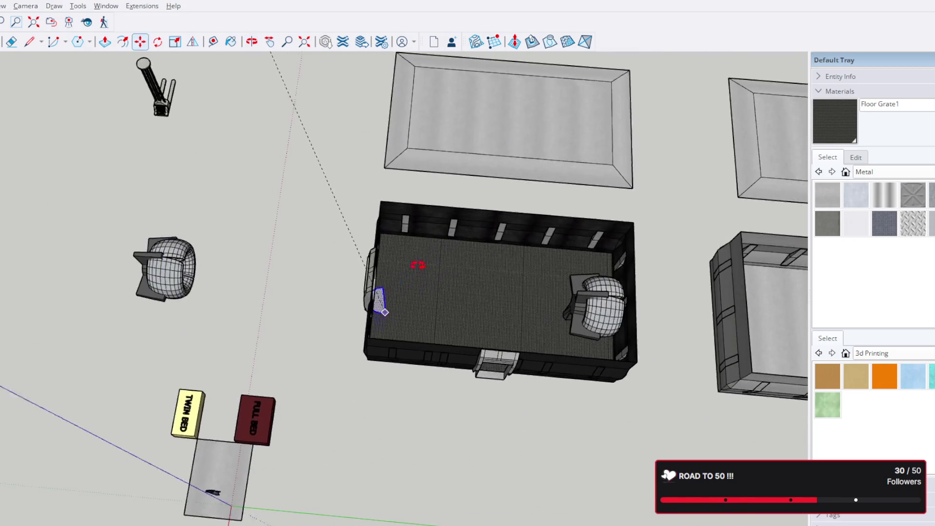
pyautogui.scroll(3, 468, 169)
pyautogui.scroll(3, 365, 183)
pyautogui.scroll(4, 307, 154)
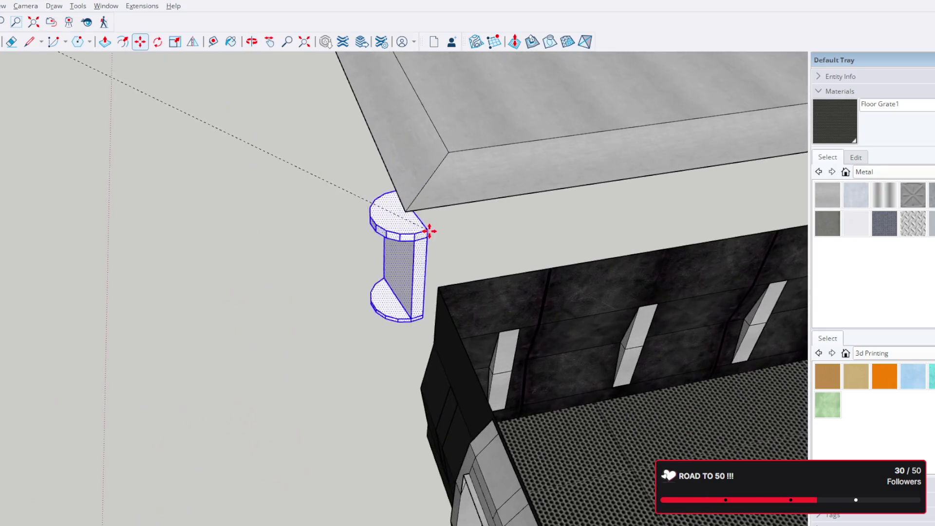
pyautogui.click(405, 211)
pyautogui.moveTo(431, 146); pyautogui.dragTo(344, 286, button='middle')
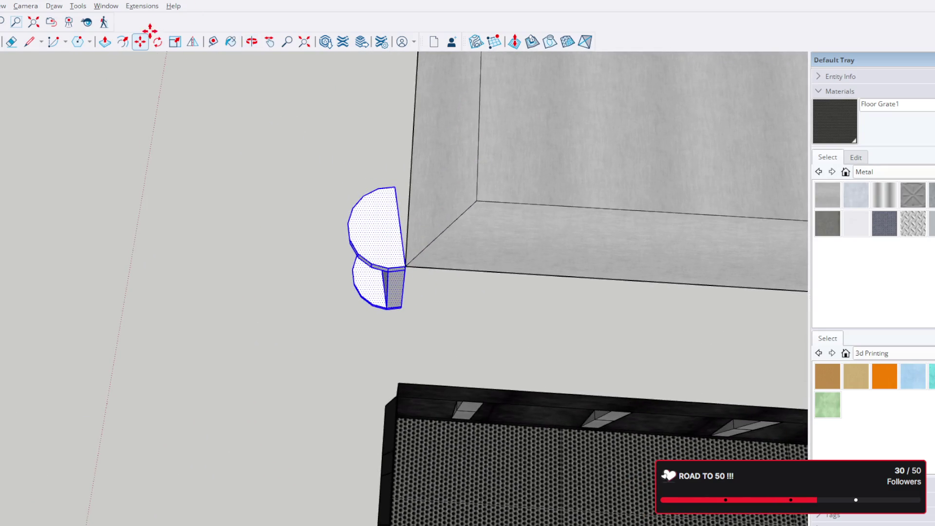
pyautogui.press('q')
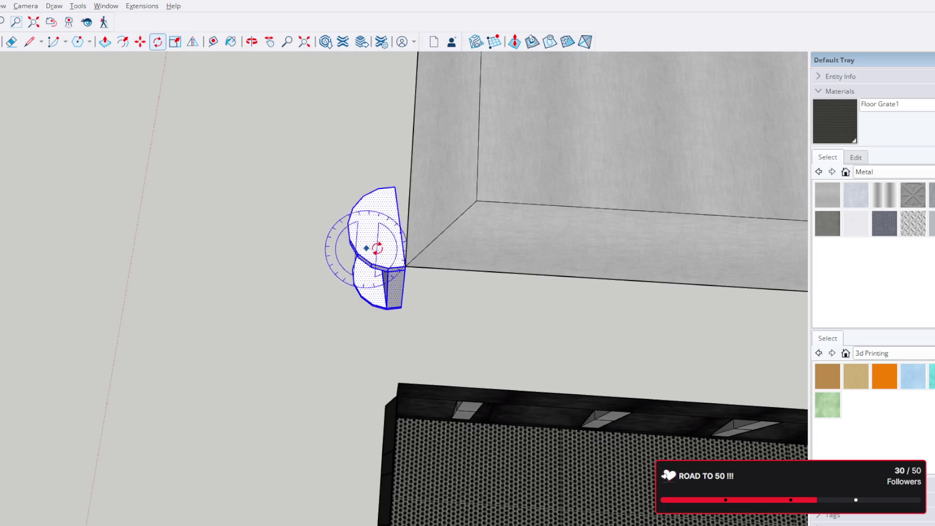
pyautogui.click(406, 262)
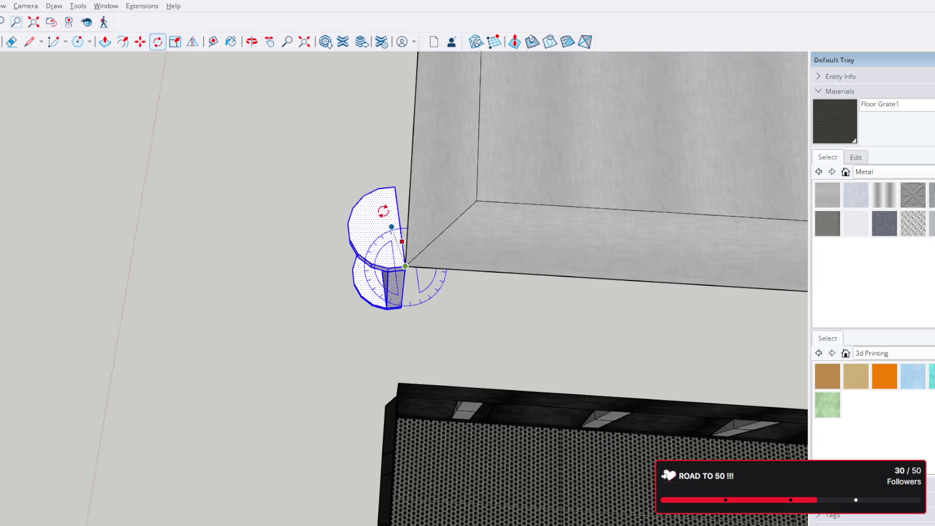
pyautogui.click(396, 190)
pyautogui.click(414, 189)
# Move the upright pod up and to the left.
pyautogui.moveTo(146, 198); pyautogui.dragTo(445, 101, button='middle')
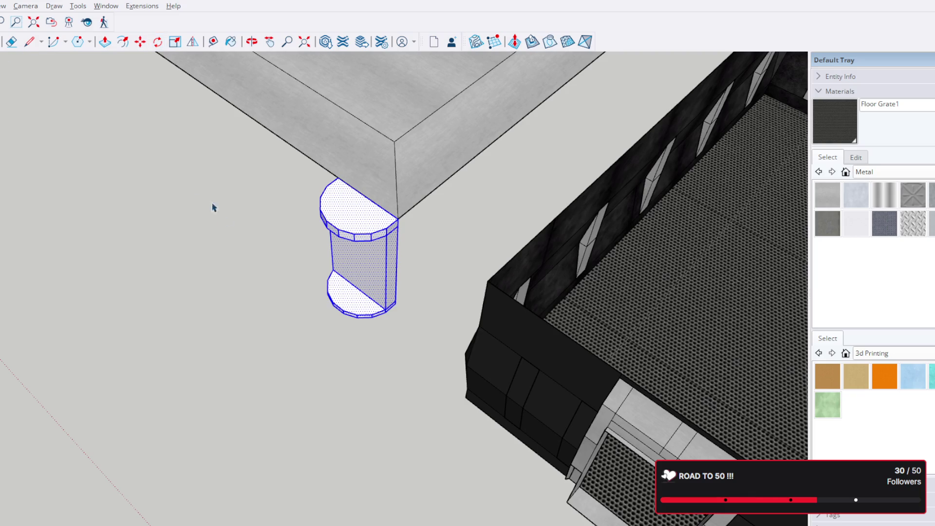
pyautogui.press('m')
pyautogui.scroll(-5, 303, 290)
pyautogui.moveTo(219, 219)
pyautogui.mouseDown(button='middle')
pyautogui.moveTo(228, 257)
pyautogui.moveTo(292, 183)
pyautogui.mouseUp(button='middle')
pyautogui.moveTo(401, 288)
pyautogui.mouseDown()
pyautogui.moveTo(280, 130)
pyautogui.moveTo(270, 144)
pyautogui.mouseUp()
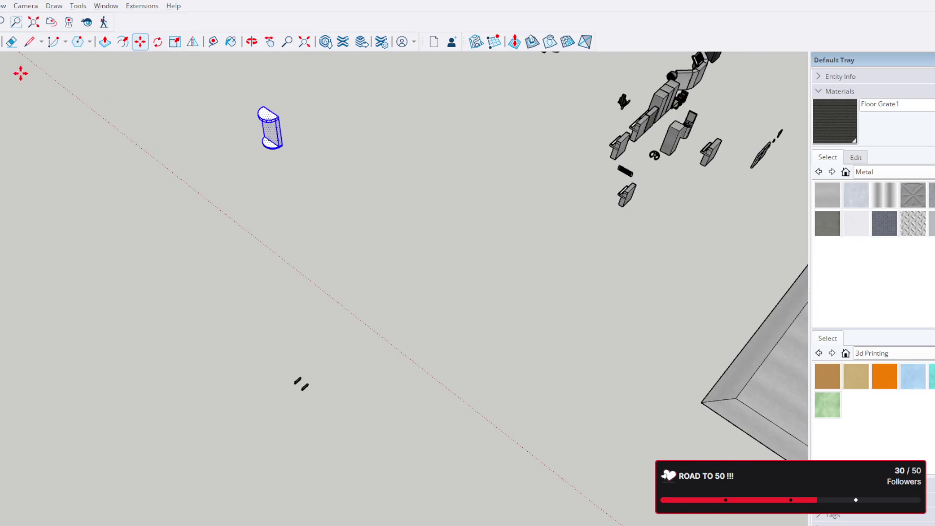
# Pick up the two small dark bars to move them, then cancel the move.
pyautogui.press('space')
pyautogui.moveTo(289, 352); pyautogui.dragTo(312, 395)
pyautogui.press('m')
pyautogui.scroll(5, 300, 175)
pyautogui.click(248, 117)
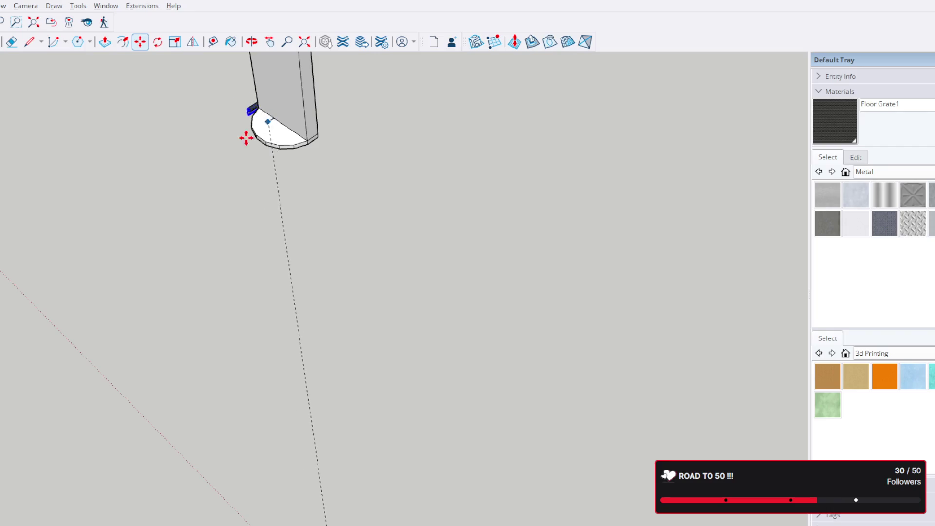
pyautogui.click(217, 174)
pyautogui.scroll(3, 242, 175)
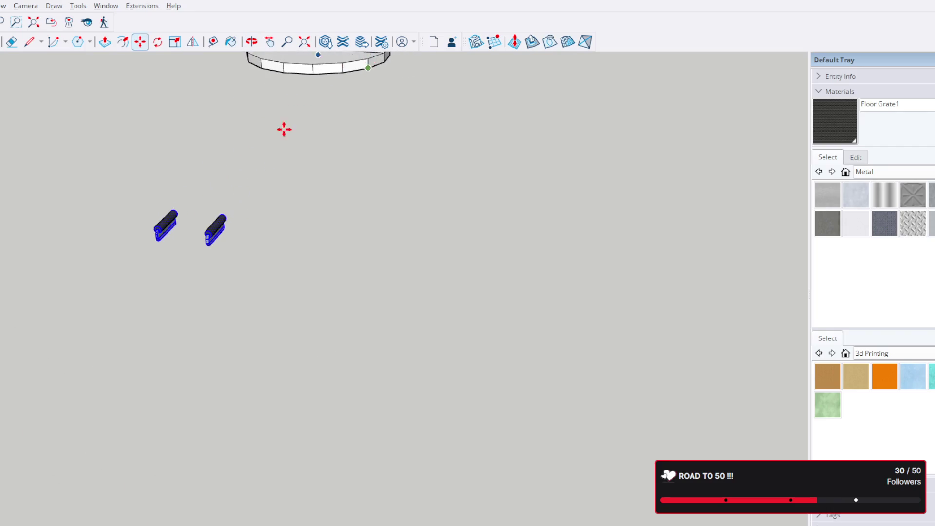
pyautogui.scroll(4, 353, 317)
pyautogui.click(350, 387)
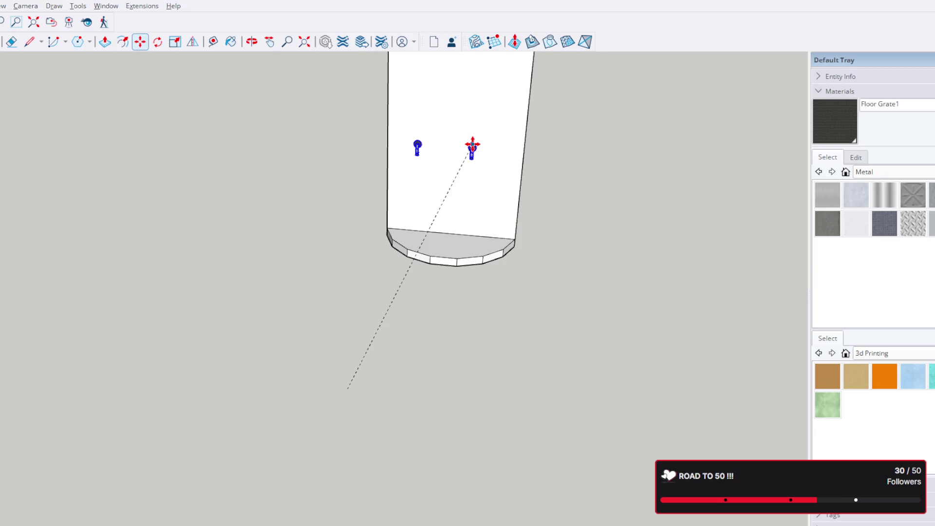
pyautogui.moveTo(474, 149)
pyautogui.mouseDown(button='middle')
pyautogui.moveTo(285, 220)
pyautogui.moveTo(353, 262)
pyautogui.mouseUp(button='middle')
pyautogui.scroll(-5, 284, 219)
pyautogui.press('Escape')
pyautogui.scroll(-2, 353, 263)
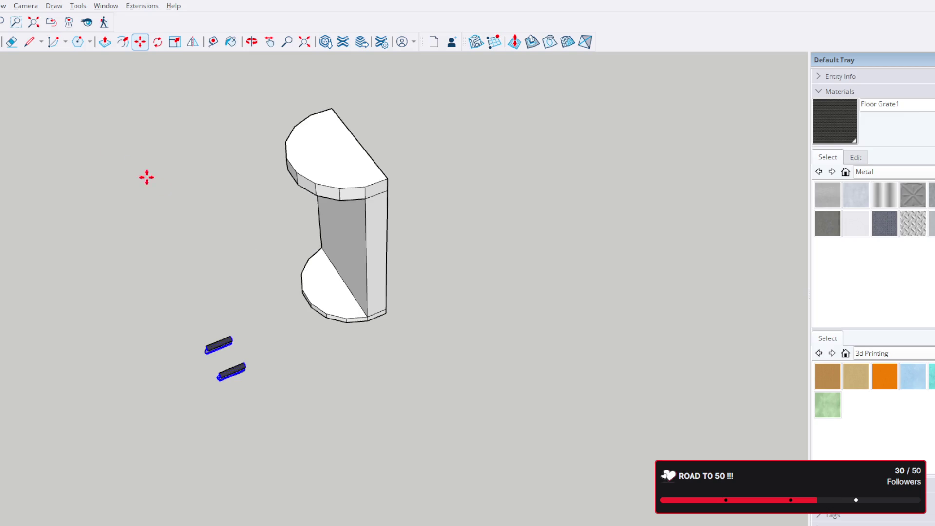
# Select the entire pod solid and make it a single component.
pyautogui.press('space')
pyautogui.tripleClick(351, 214)
pyautogui.press('g')
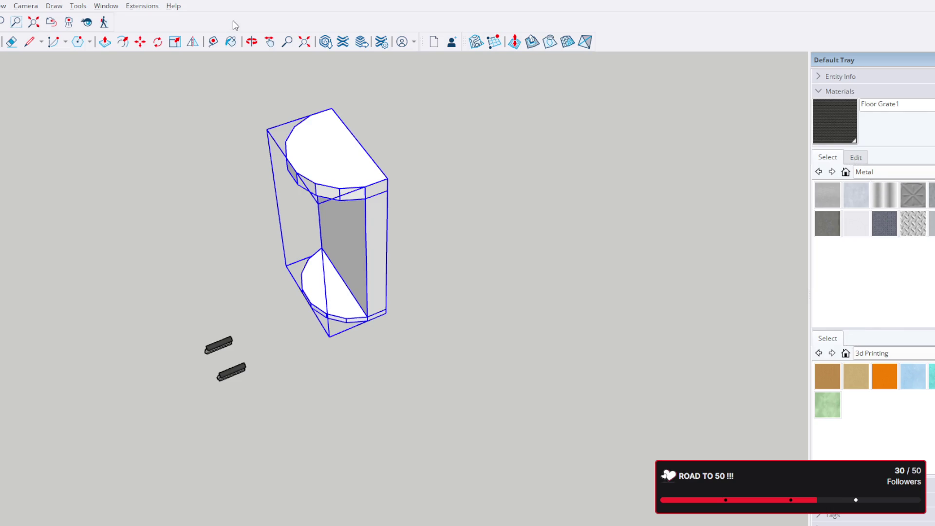
pyautogui.scroll(-8, 453, 277)
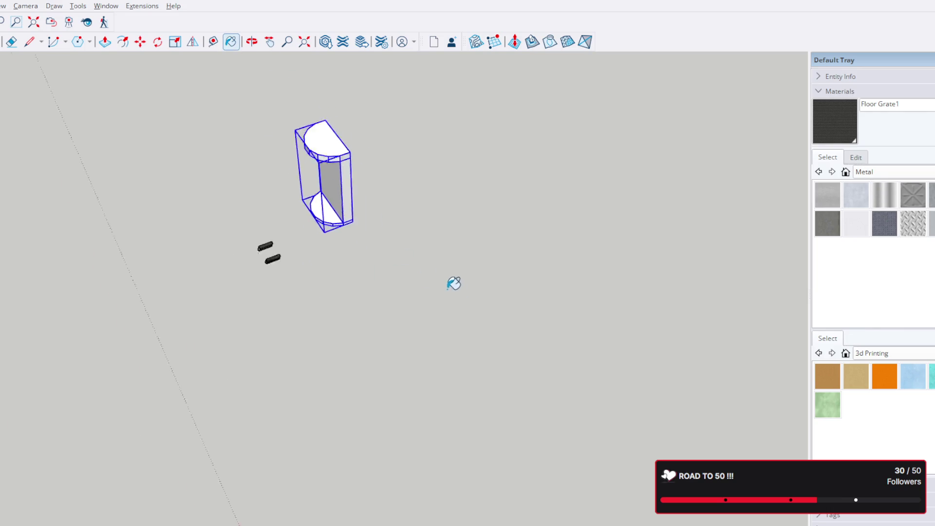
pyautogui.scroll(-8, 452, 277)
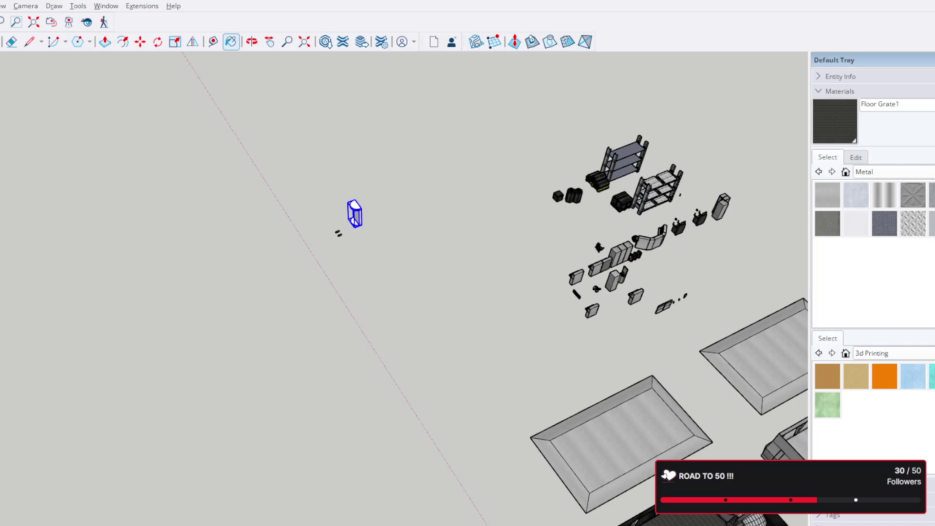
pyautogui.scroll(10, 660, 234)
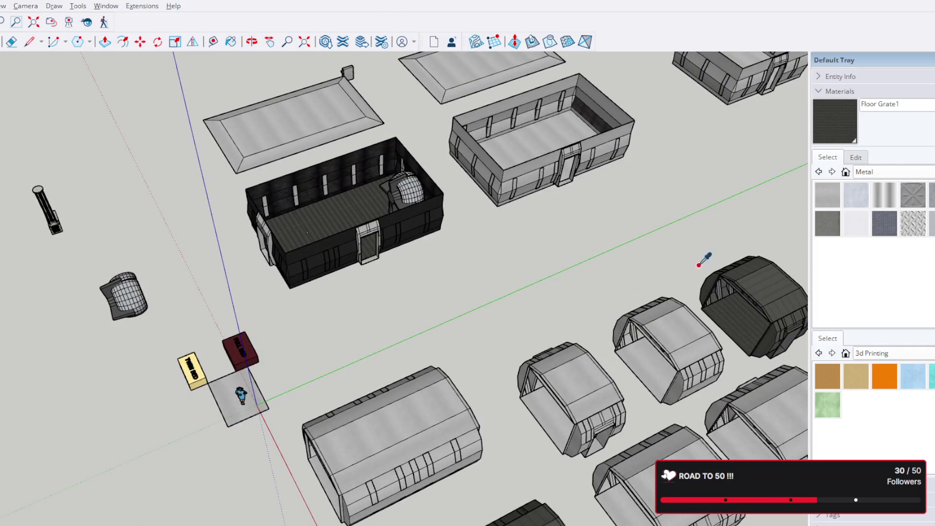
pyautogui.scroll(-5, 703, 260)
pyautogui.scroll(-6, 522, 334)
pyautogui.scroll(5, 512, 150)
pyautogui.scroll(8, 438, 292)
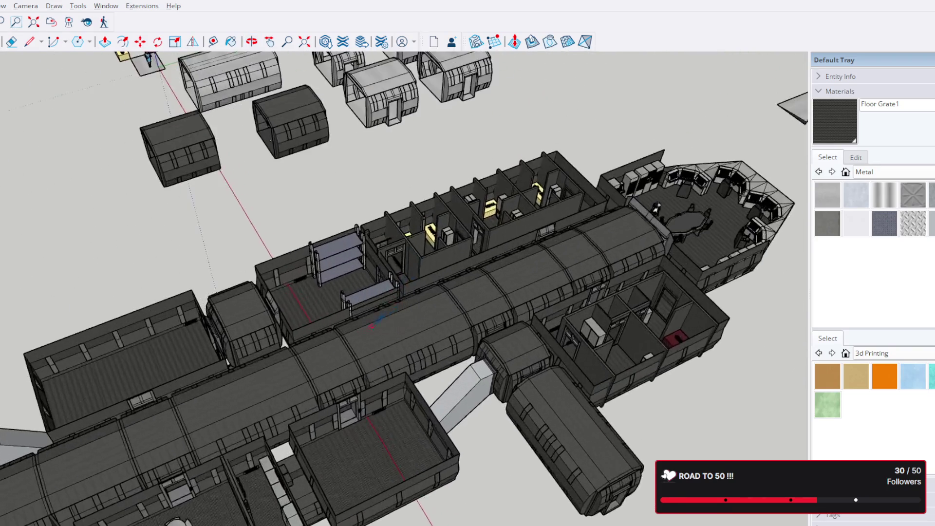
pyautogui.scroll(6, 380, 318)
pyautogui.scroll(-10, 379, 318)
pyautogui.moveTo(380, 317); pyautogui.dragTo(347, 331, button='middle')
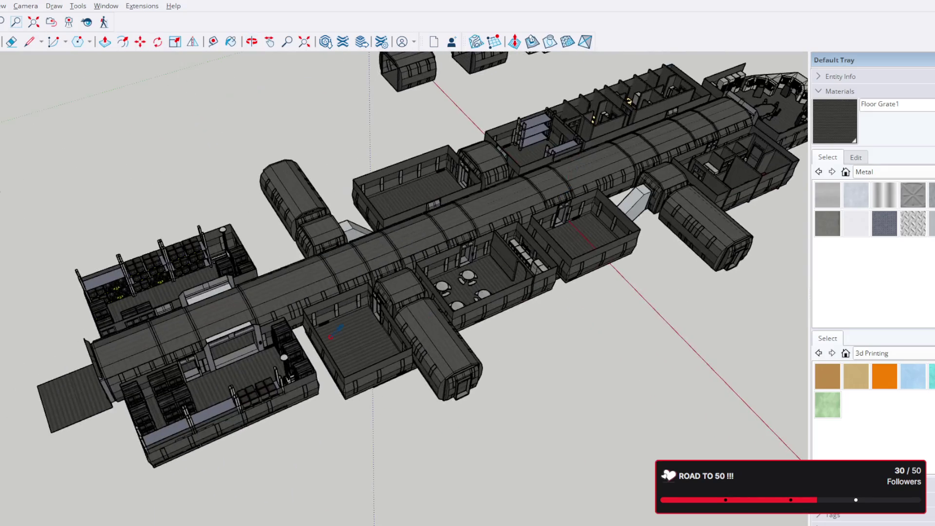
pyautogui.scroll(5, 347, 330)
pyautogui.scroll(8, 347, 333)
pyautogui.scroll(5, 281, 220)
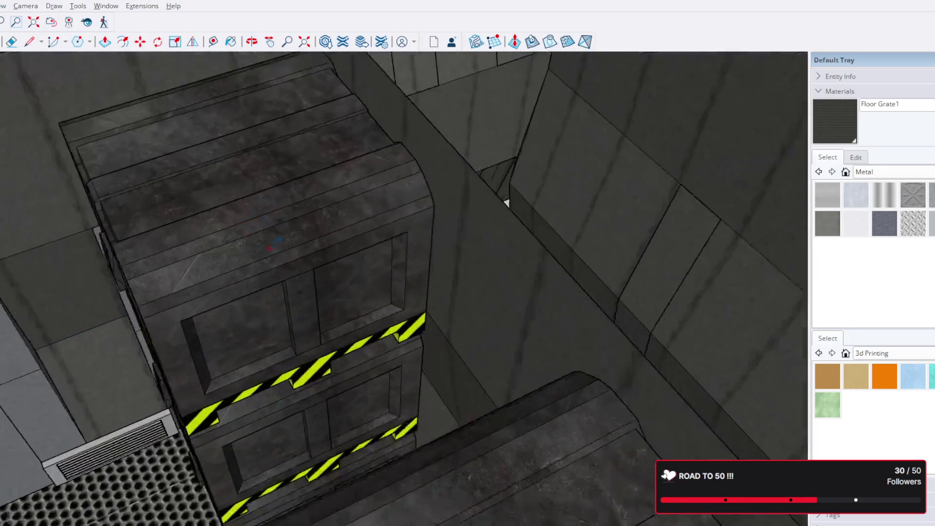
pyautogui.scroll(5, 292, 220)
pyautogui.moveTo(439, 132)
pyautogui.mouseDown(button='middle')
pyautogui.moveTo(522, 138)
pyautogui.moveTo(540, 162)
pyautogui.mouseUp(button='middle')
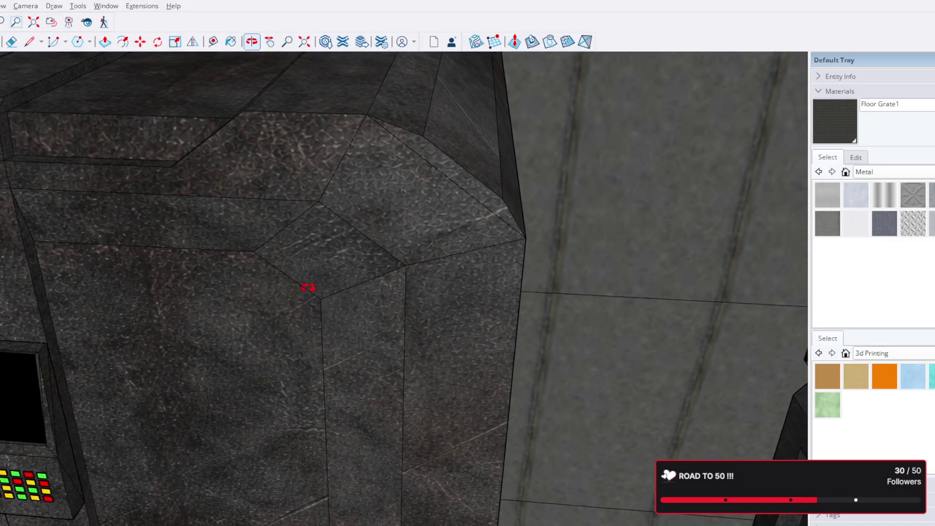
pyautogui.scroll(-3, 306, 289)
pyautogui.scroll(-5, 329, 271)
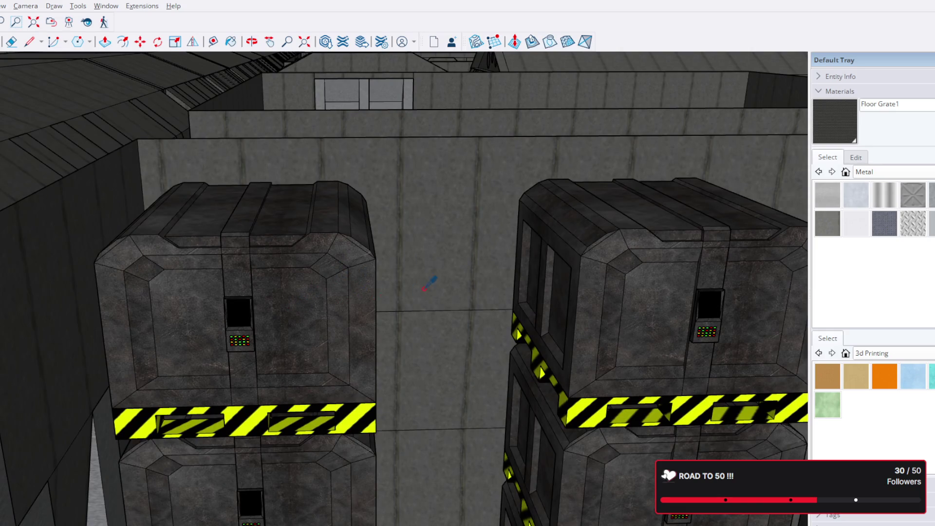
pyautogui.moveTo(431, 283)
pyautogui.mouseDown(button='middle')
pyautogui.moveTo(307, 175)
pyautogui.moveTo(581, 159)
pyautogui.mouseUp(button='middle')
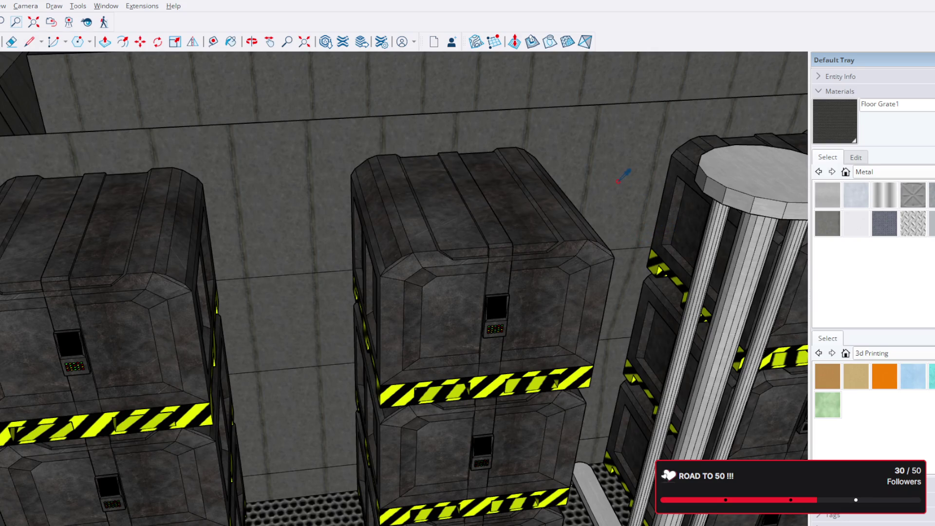
pyautogui.scroll(-3, 623, 177)
pyautogui.moveTo(623, 176); pyautogui.dragTo(566, 218, button='middle')
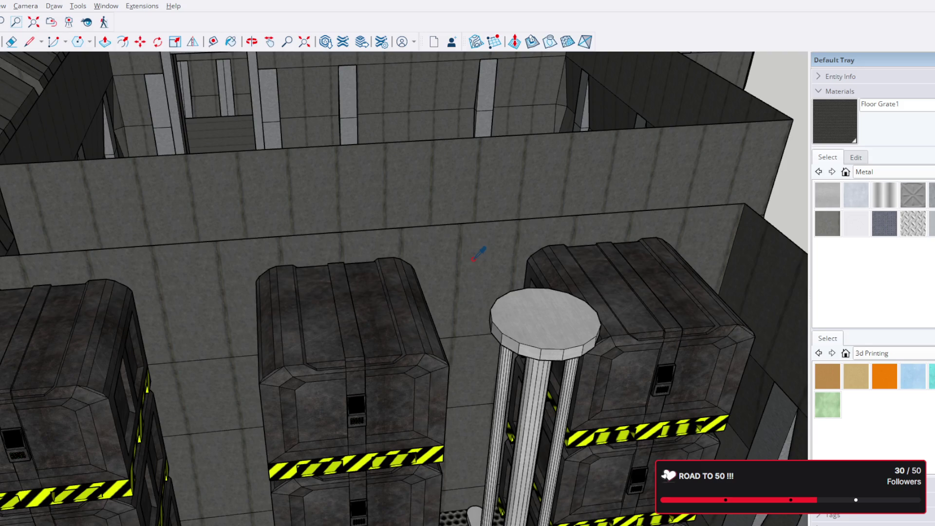
pyautogui.scroll(-5, 445, 270)
pyautogui.scroll(-5, 475, 263)
pyautogui.scroll(-4, 511, 248)
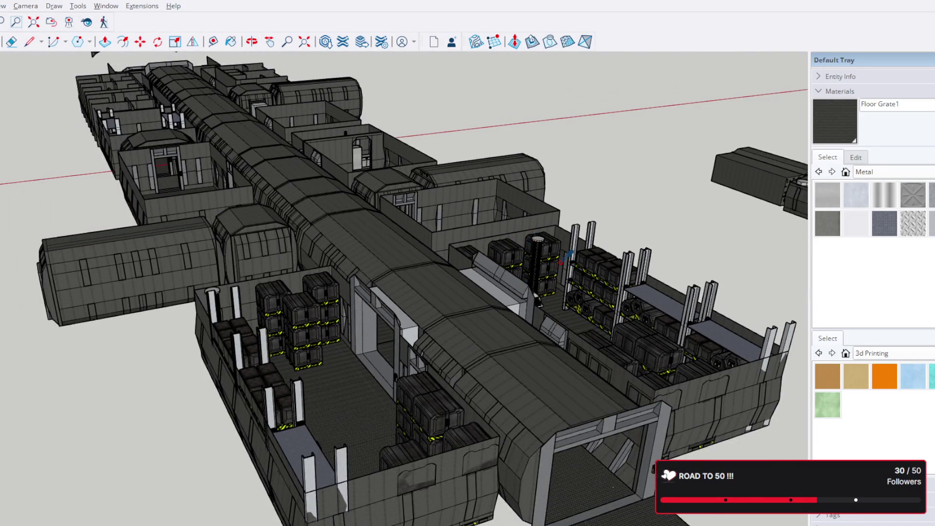
pyautogui.moveTo(537, 300); pyautogui.dragTo(379, 327, button='middle')
pyautogui.scroll(-3, 379, 327)
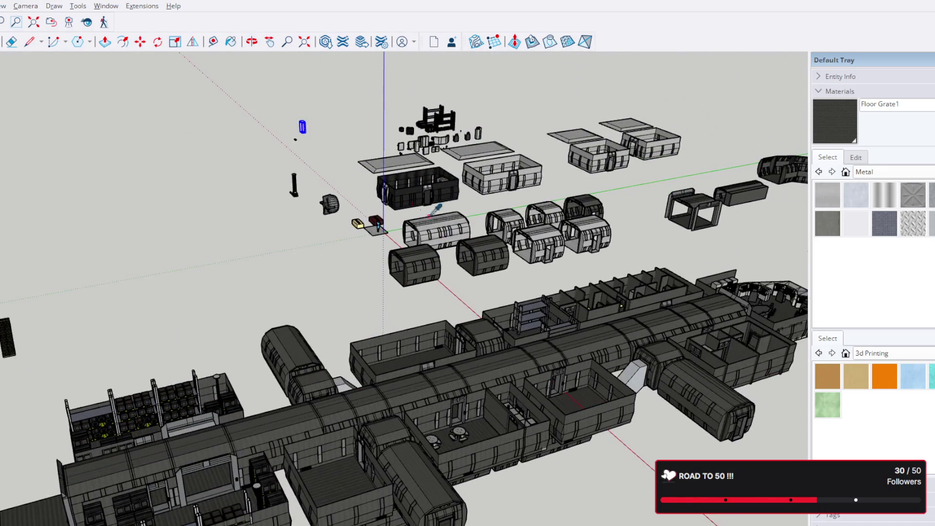
pyautogui.scroll(4, 321, 139)
pyautogui.scroll(5, 307, 117)
pyautogui.scroll(4, 277, 106)
pyautogui.moveTo(263, 110); pyautogui.dragTo(409, 168, button='middle')
pyautogui.scroll(-3, 347, 157)
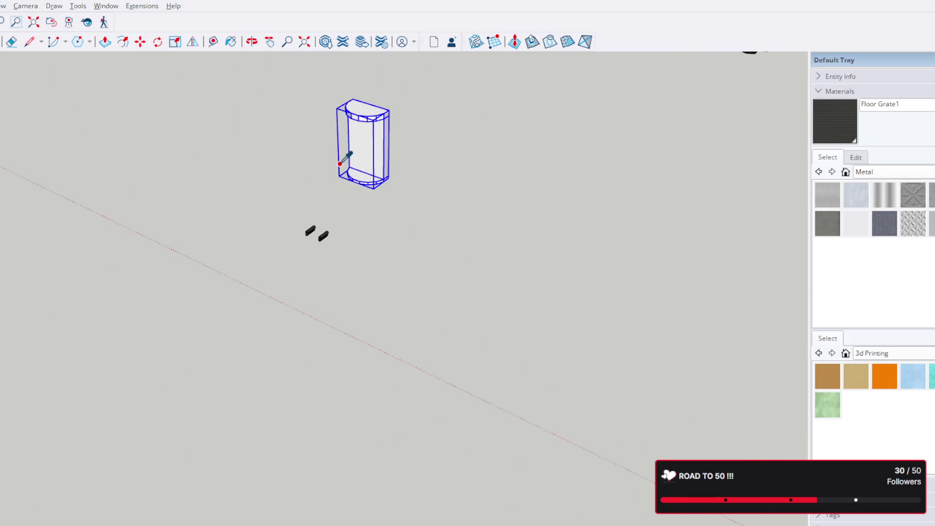
pyautogui.scroll(2, 380, 142)
pyautogui.scroll(-5, 409, 146)
pyautogui.scroll(-5, 417, 153)
pyautogui.moveTo(416, 157)
pyautogui.keyDown('shift'); pyautogui.mouseDown(button='middle')
pyautogui.moveTo(650, 267)
pyautogui.moveTo(628, 256)
pyautogui.mouseUp(button='middle'); pyautogui.keyUp('shift')
pyautogui.keyDown('shift'); pyautogui.moveTo(696, 422); pyautogui.dragTo(682, 420, button='middle'); pyautogui.keyUp('shift')
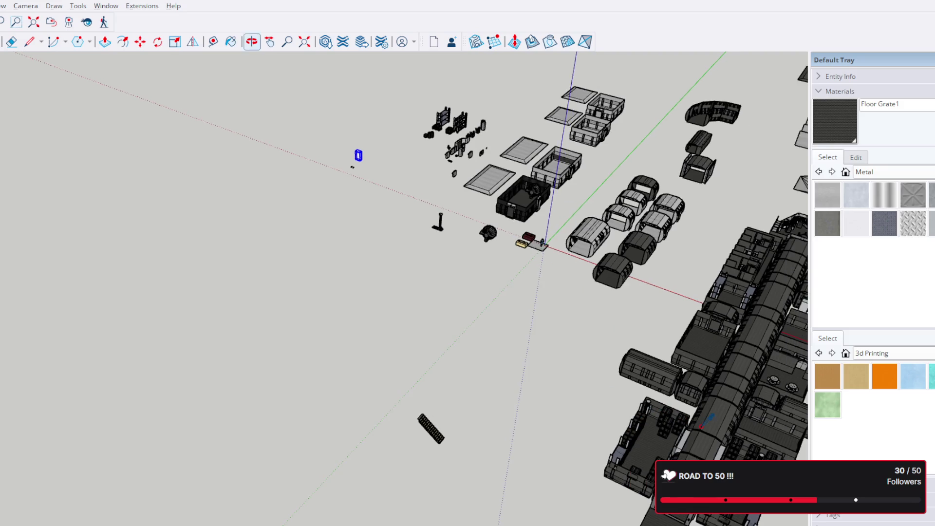
pyautogui.scroll(5, 682, 419)
pyautogui.scroll(5, 681, 419)
pyautogui.scroll(5, 681, 419)
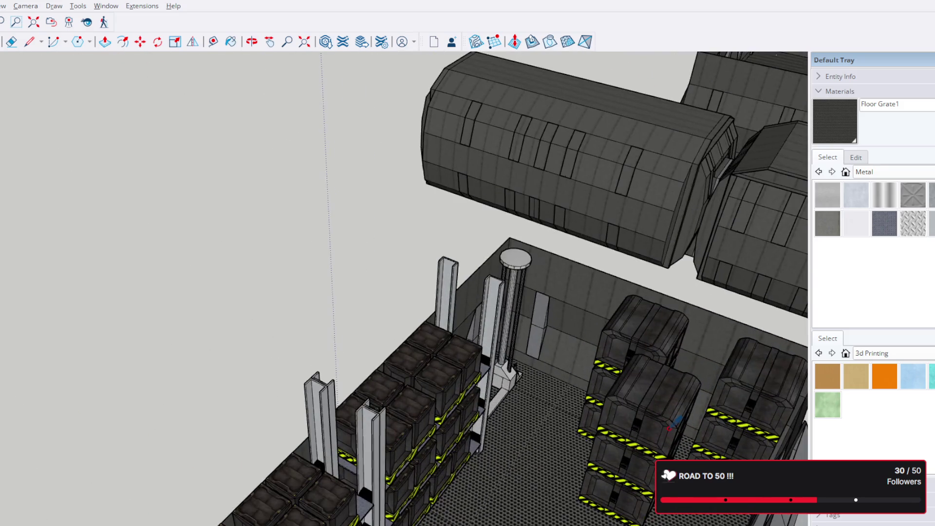
pyautogui.scroll(-5, 670, 395)
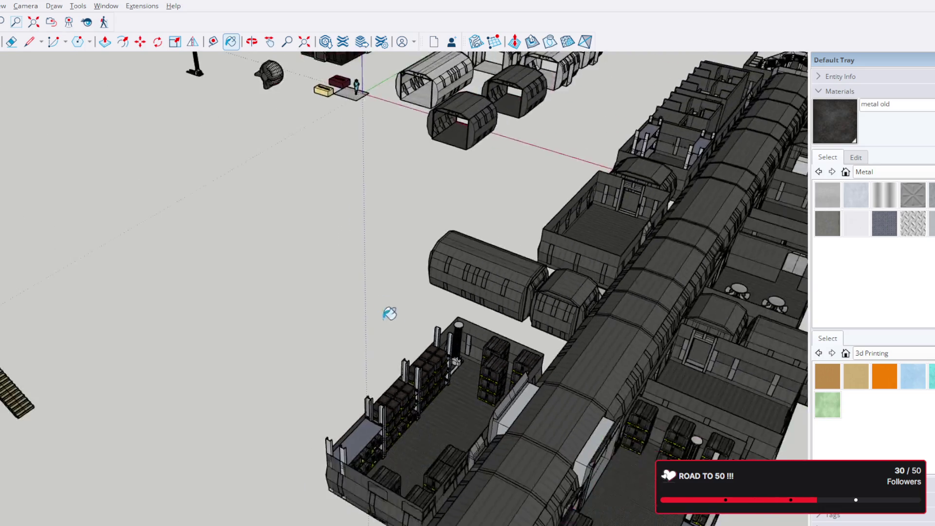
pyautogui.scroll(-5, 453, 293)
# With the Paint Bucket, try the dark old metal on the capsule and undo it.
pyautogui.moveTo(285, 205); pyautogui.dragTo(337, 298, button='middle')
pyautogui.scroll(5, 324, 314)
pyautogui.scroll(5, 325, 315)
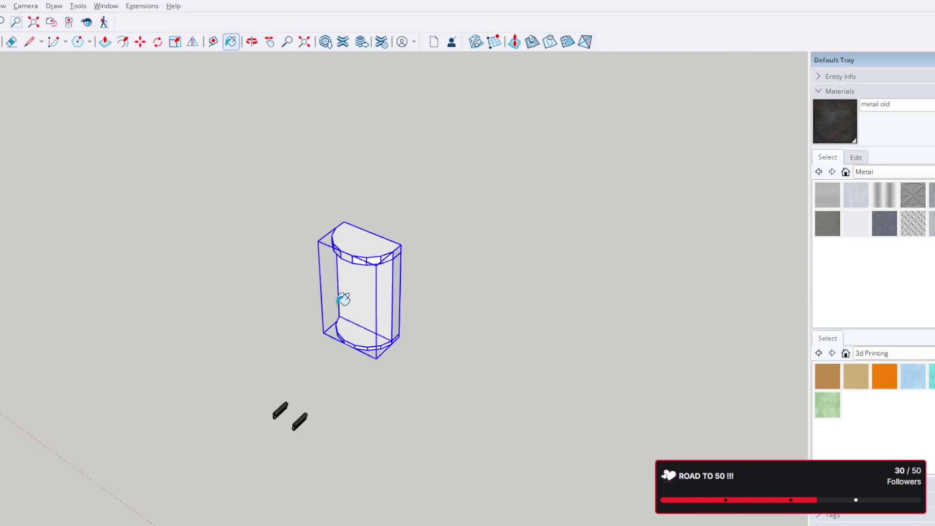
pyautogui.scroll(4, 365, 278)
pyautogui.moveTo(415, 314); pyautogui.dragTo(446, 219, button='middle')
pyautogui.scroll(5, 395, 251)
pyautogui.scroll(3, 394, 251)
pyautogui.scroll(-2, 395, 252)
pyautogui.scroll(-3, 395, 252)
pyautogui.moveTo(650, 227)
pyautogui.mouseDown(button='middle')
pyautogui.moveTo(424, 241)
pyautogui.moveTo(504, 329)
pyautogui.moveTo(599, 297)
pyautogui.moveTo(512, 256)
pyautogui.mouseUp(button='middle')
pyautogui.press('b')
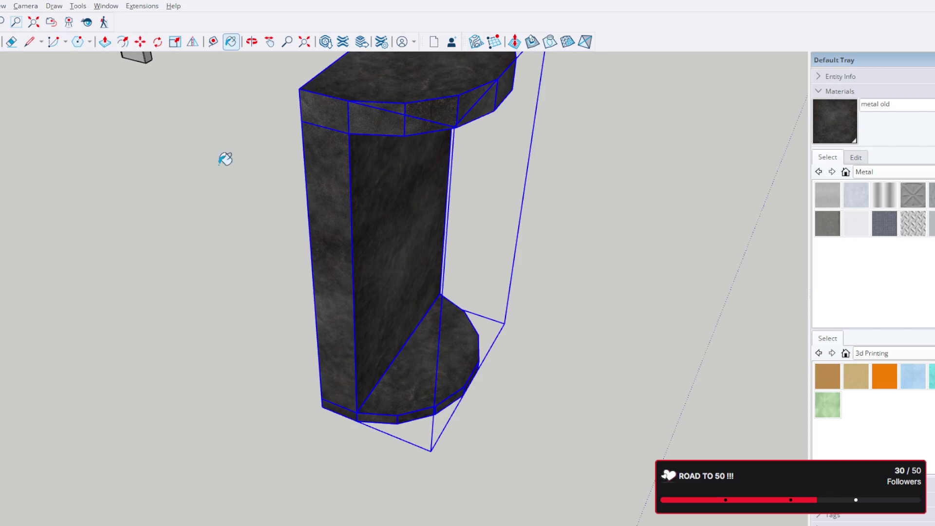
pyautogui.hotkey('ctrl', 'z')
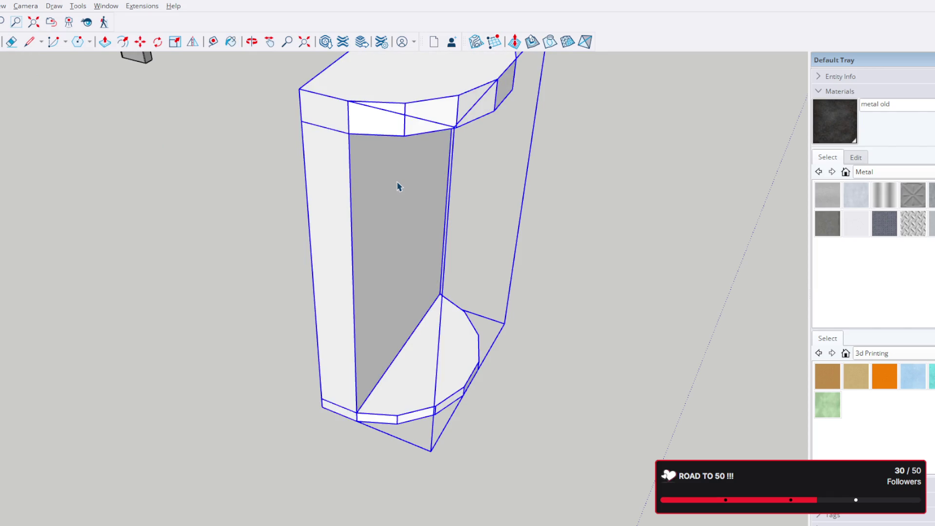
pyautogui.click(355, 131)
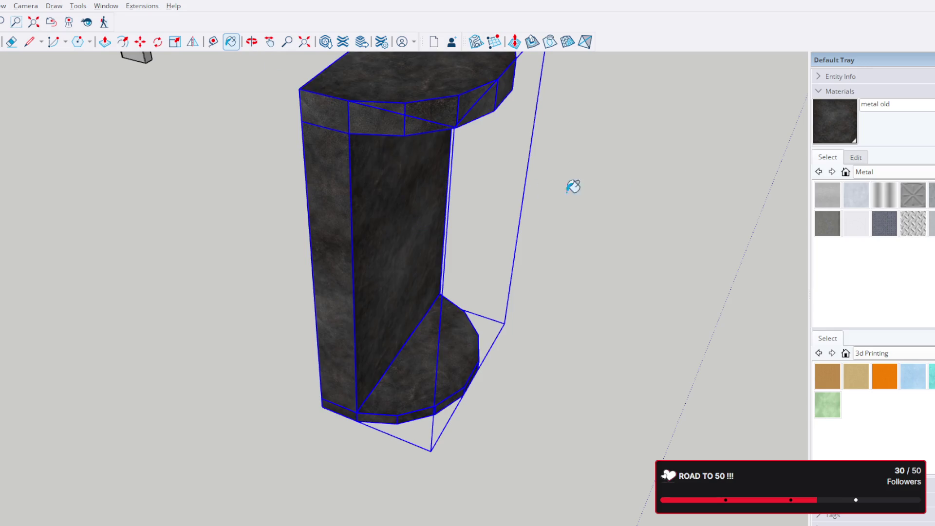
pyautogui.hotkey('ctrl', 'z')
# Paint the capsule pod with the Aluminum metal material.
pyautogui.click(828, 196)
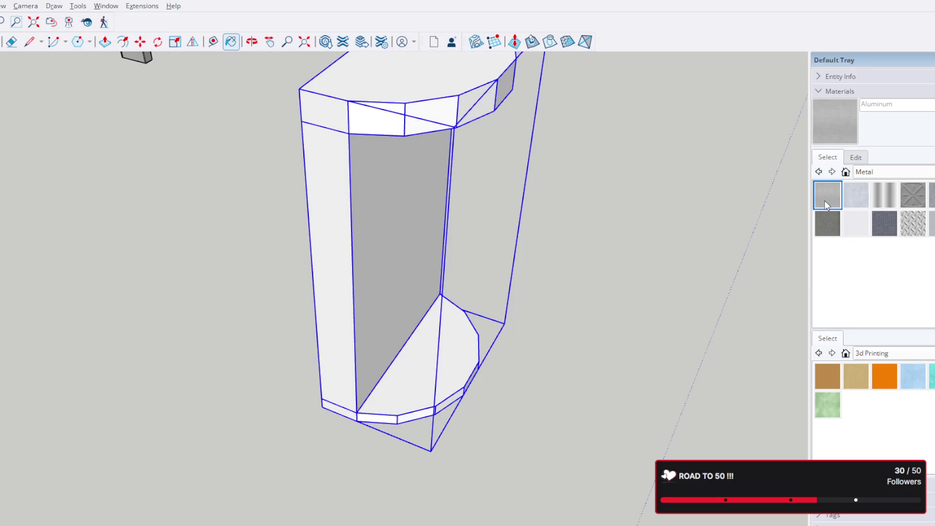
pyautogui.click(374, 214)
pyautogui.moveTo(585, 215); pyautogui.dragTo(592, 183, button='middle')
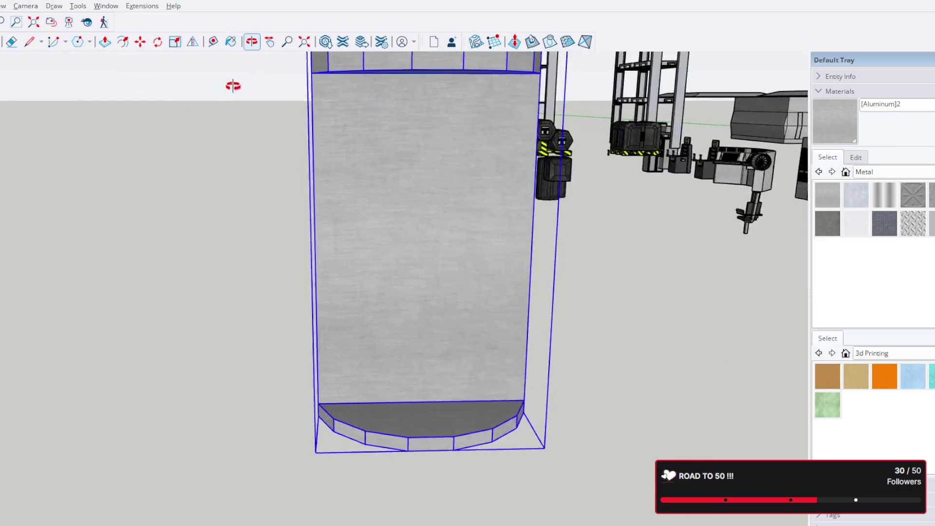